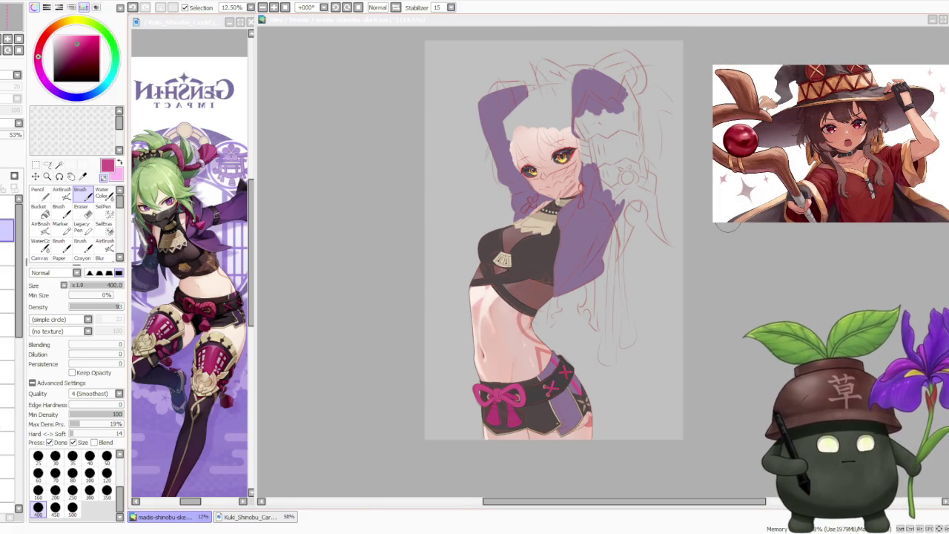
# Step: Hide and reshow the sketch lines to check the painting underneath
pyautogui.scroll(-1, 689, 207)
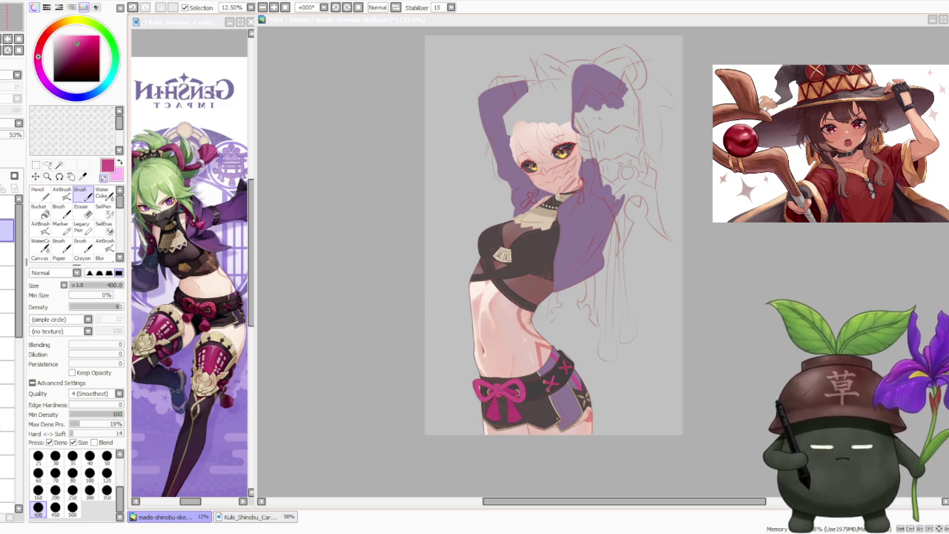
pyautogui.scroll(1, 584, 315)
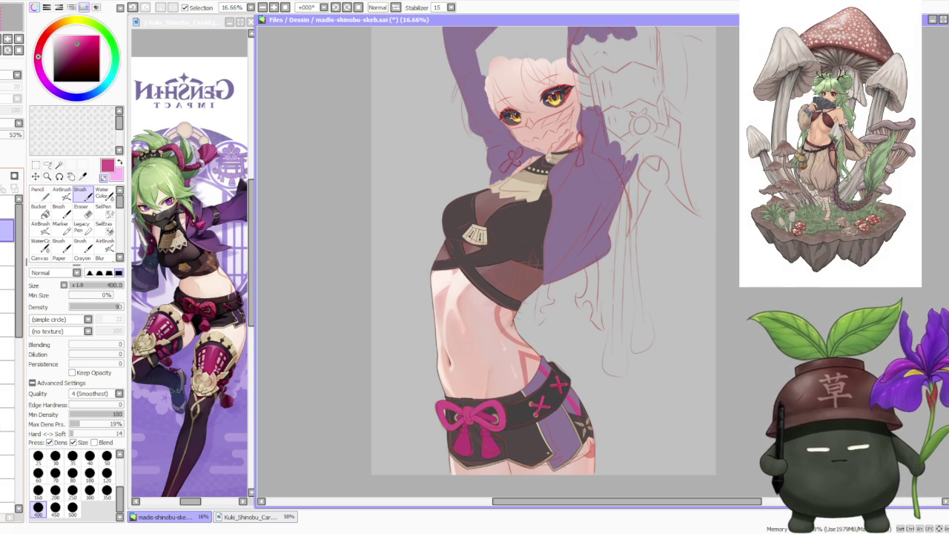
pyautogui.click(13, 175)
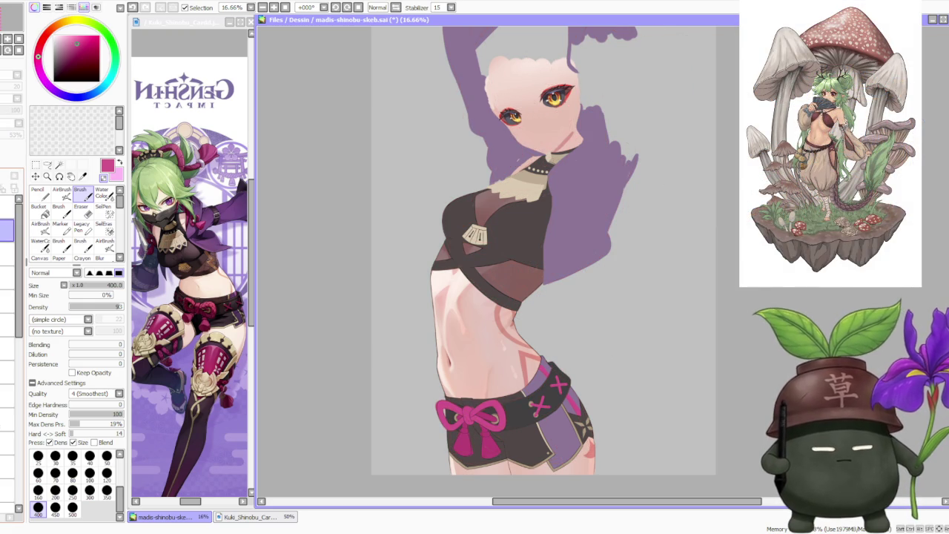
pyautogui.click(14, 175)
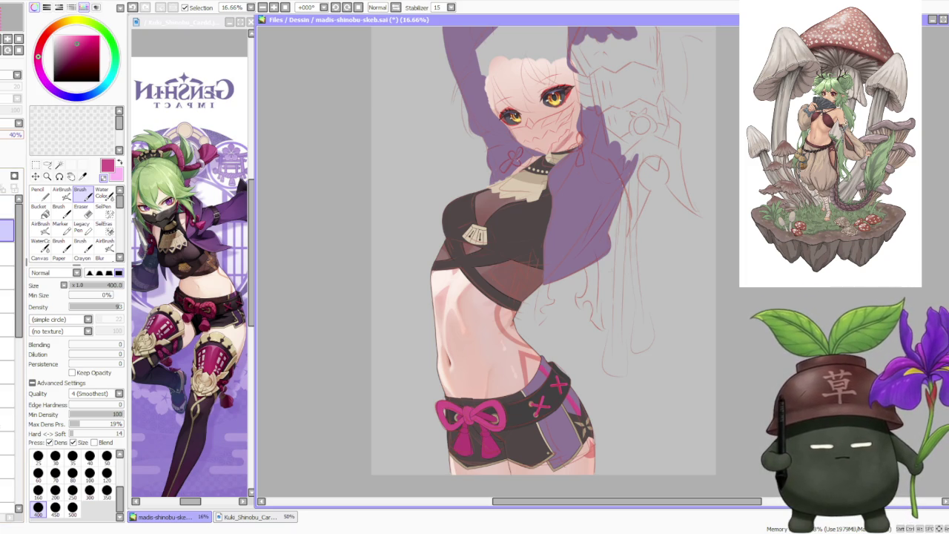
pyautogui.scroll(-1, 300, 396)
pyautogui.scroll(-1, 302, 371)
pyautogui.scroll(1, 333, 370)
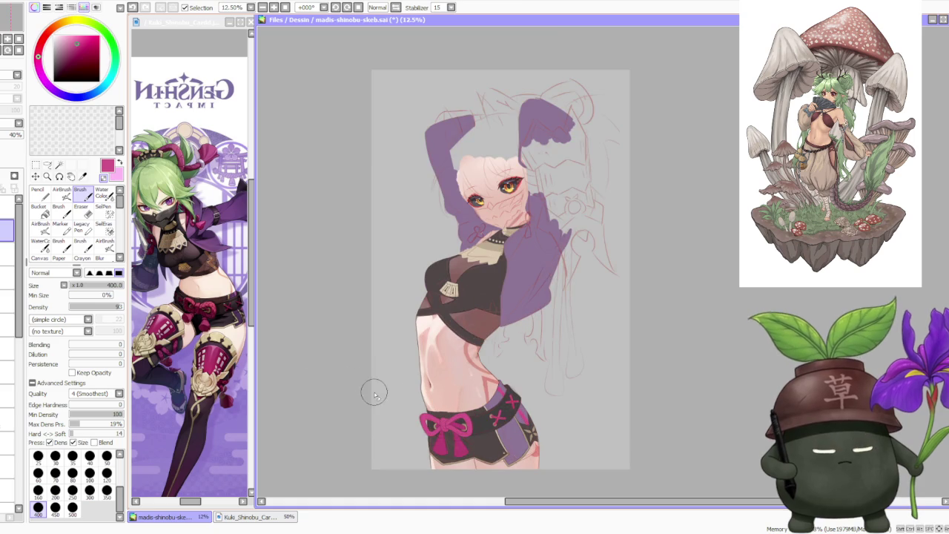
pyautogui.moveTo(19, 289); pyautogui.dragTo(21, 454)
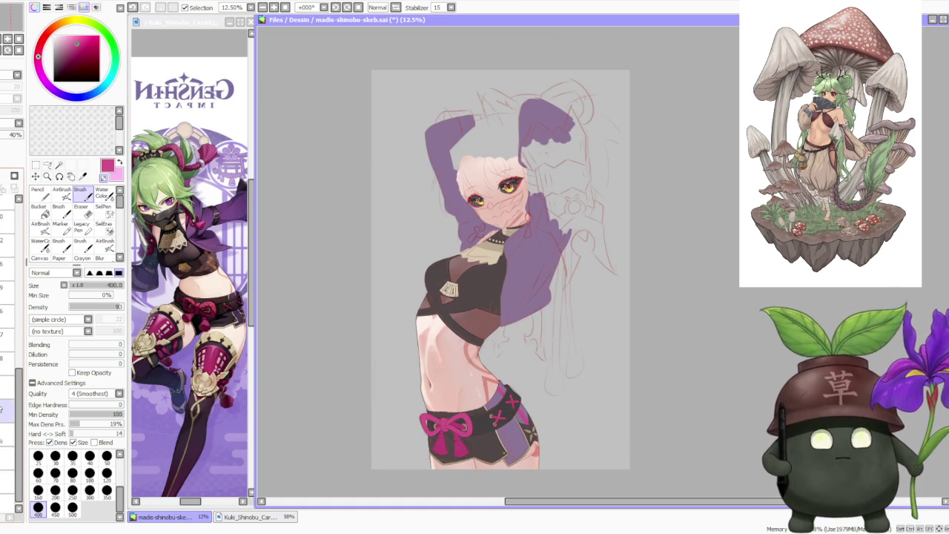
pyautogui.moveTo(18, 398); pyautogui.dragTo(25, 222)
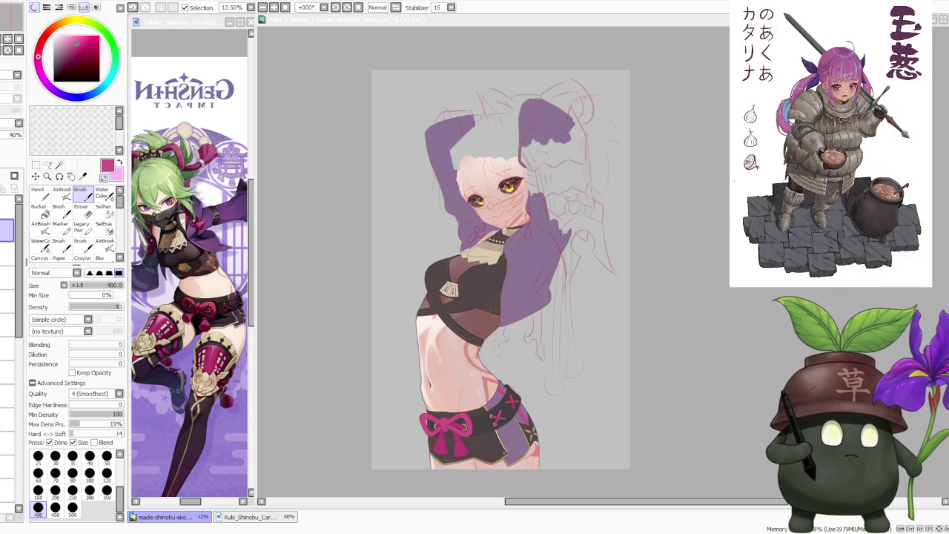
# Step: Switch to Chrome and enlarge the sketch GIF two zoom steps
pyautogui.hotkey('alt', 'Tab')
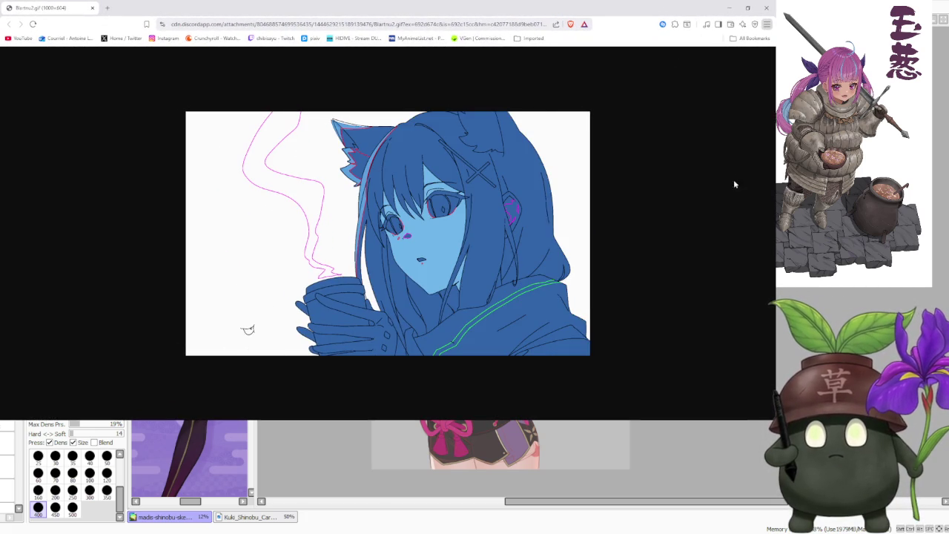
pyautogui.hotkey('ctrl', '+')
pyautogui.hotkey('ctrl', '+')
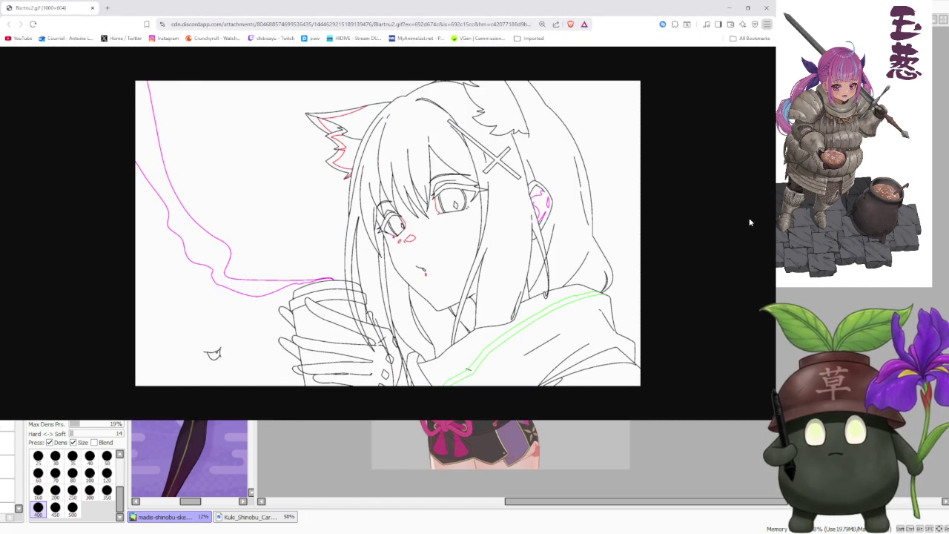
pyautogui.hotkey('ctrl', '+')
pyautogui.hotkey('ctrl', '+')
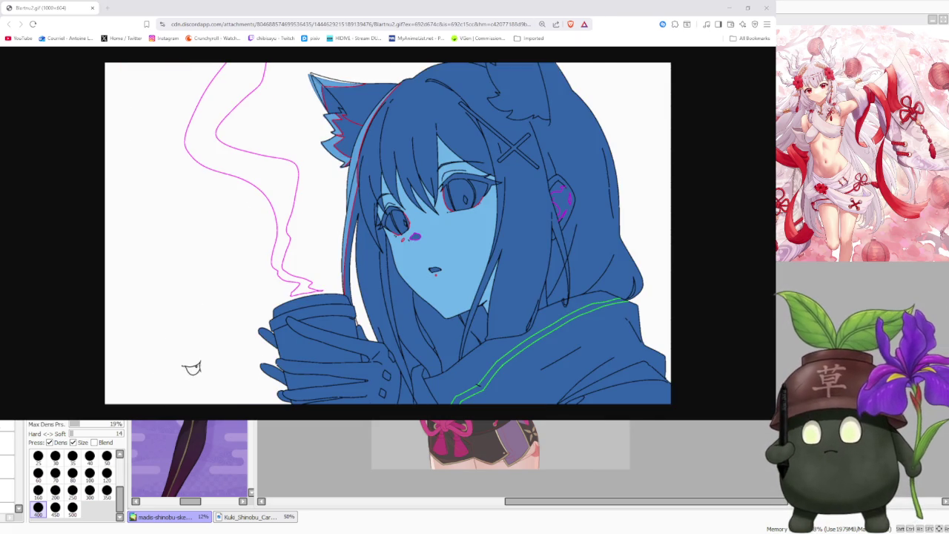
# Step: Search Google for 'hoshino' in a new browser tab
pyautogui.hotkey('ctrl', 't')
pyautogui.write('hoshino')
pyautogui.press('Return')
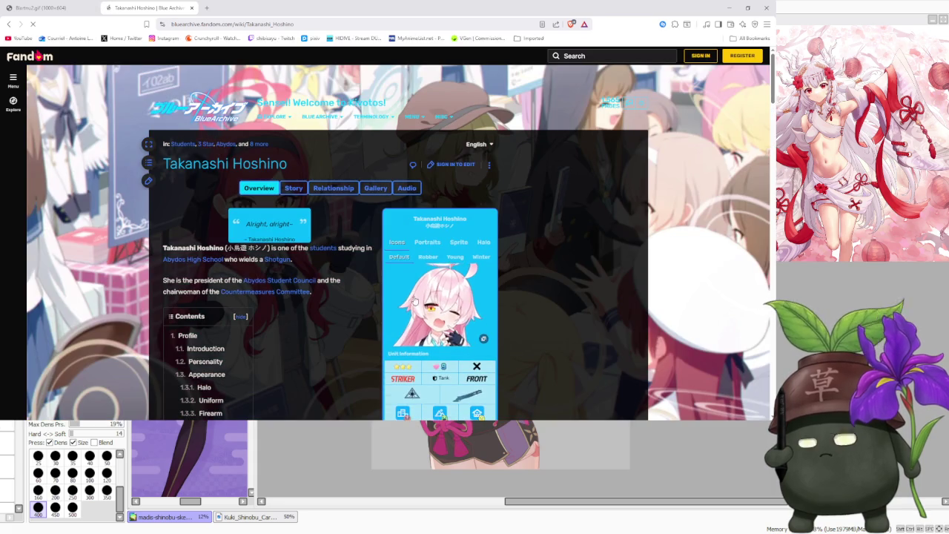
# Step: Scroll the Takanashi Hoshino wiki page, then close its tab
pyautogui.scroll(-1, 234, 247)
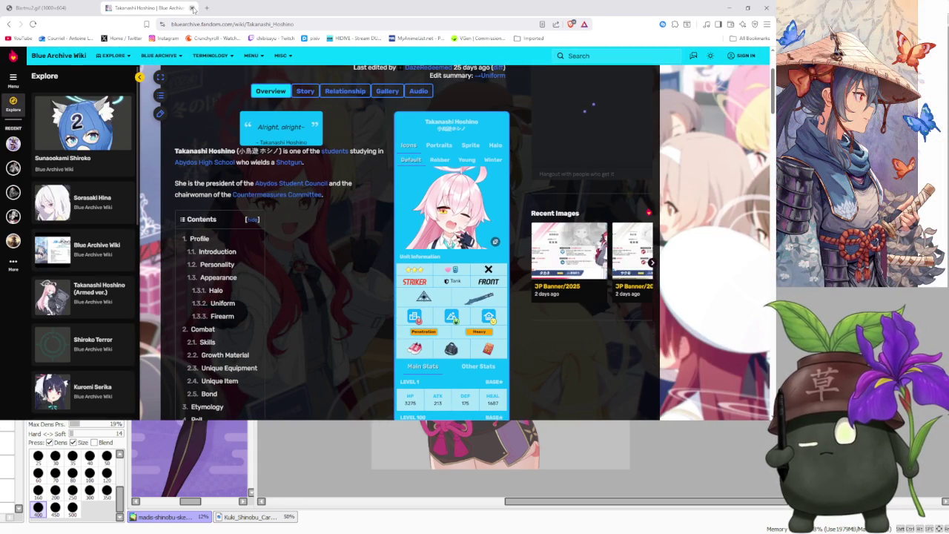
pyautogui.click(192, 8)
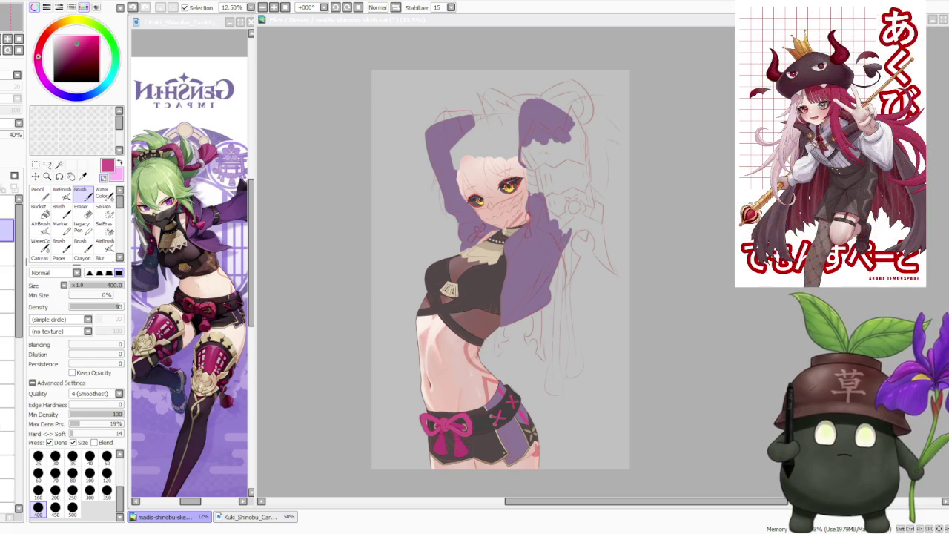
# Step: Sketch a red guide stroke near the character's shoulder
pyautogui.scroll(1, 572, 300)
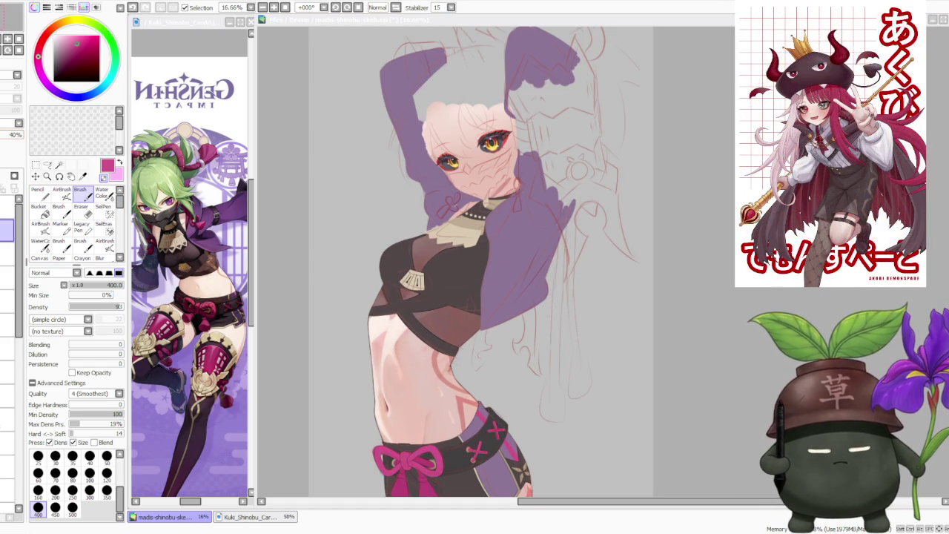
pyautogui.moveTo(567, 237); pyautogui.dragTo(568, 273)
pyautogui.scroll(-1, 667, 200)
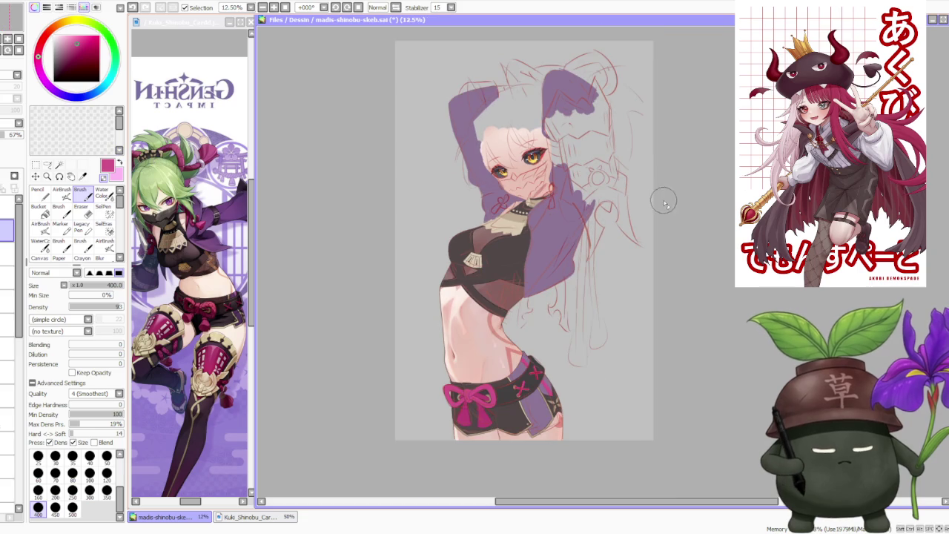
pyautogui.scroll(1, 520, 318)
pyautogui.scroll(-1, 519, 326)
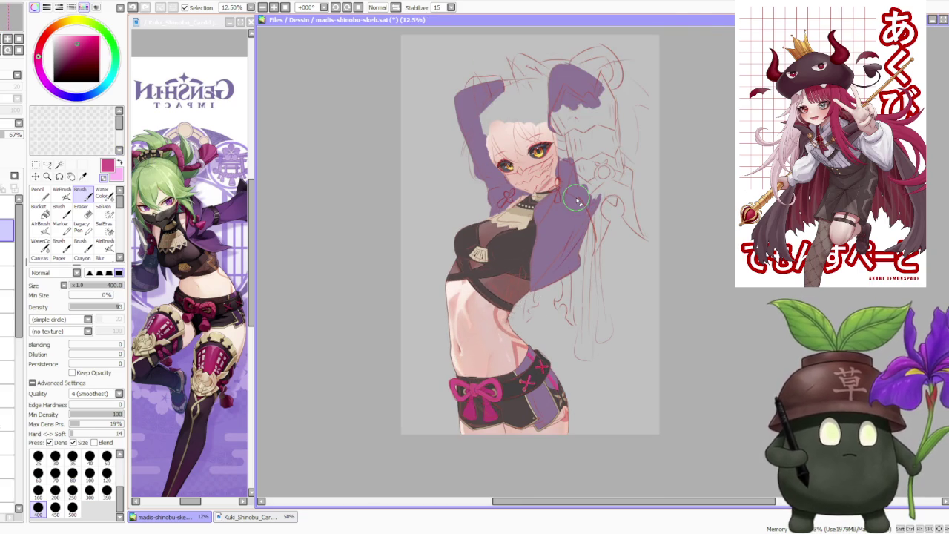
pyautogui.scroll(1, 579, 195)
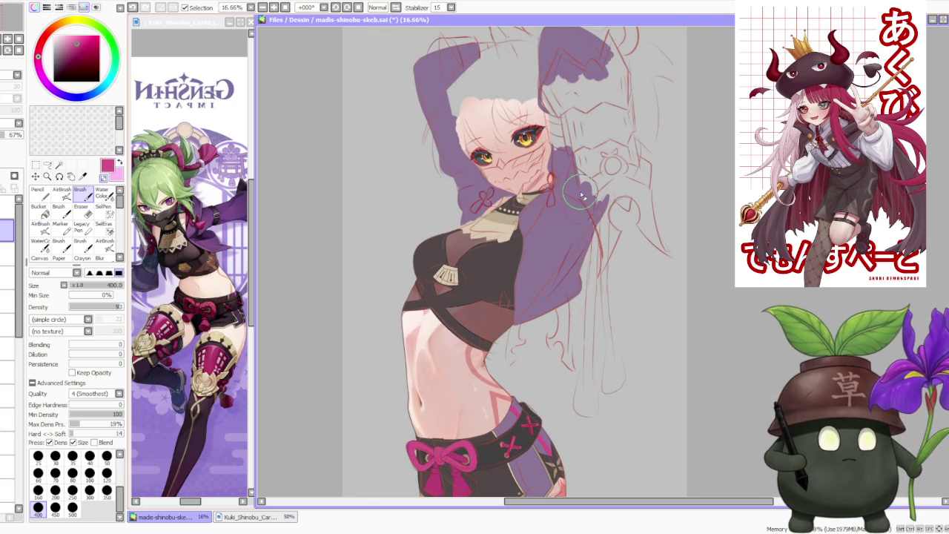
pyautogui.scroll(-1, 582, 204)
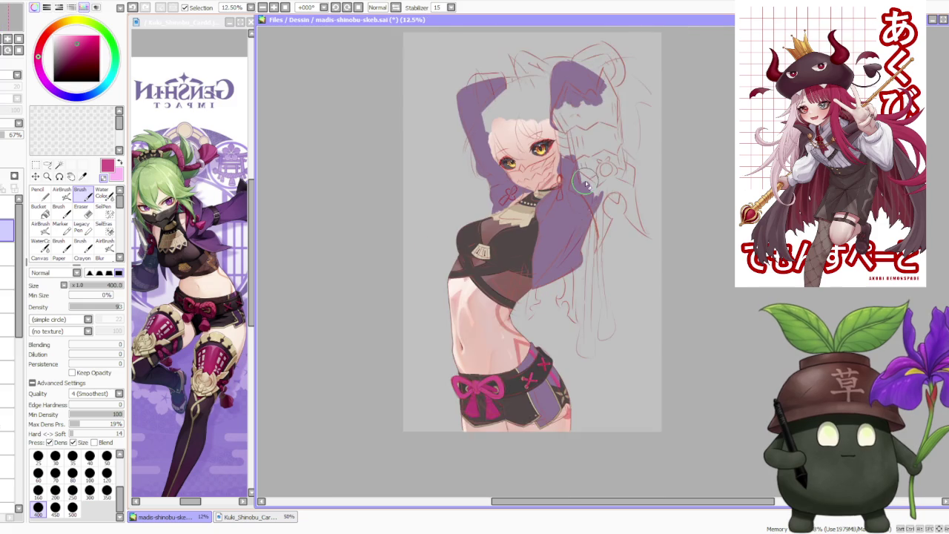
pyautogui.scroll(1, 581, 220)
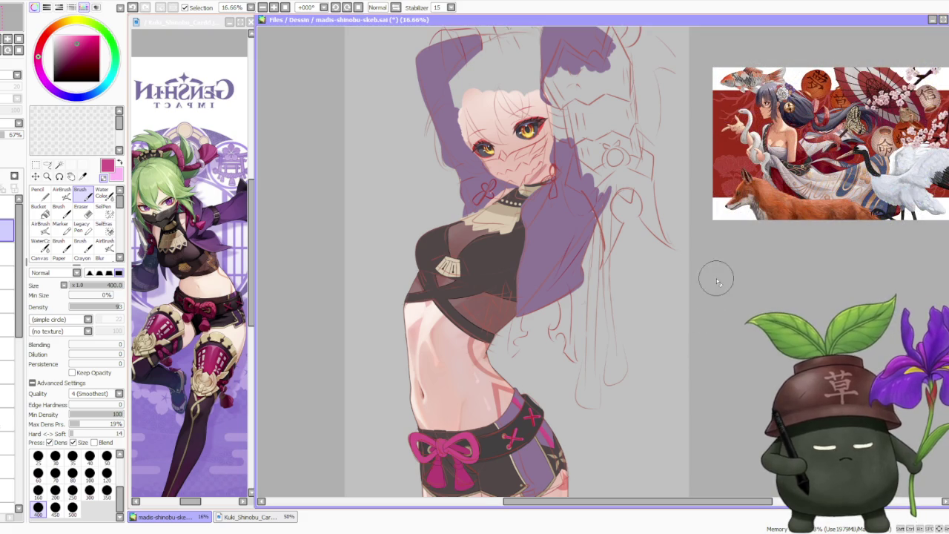
# Step: Zoom in and out repeatedly to review the whole figure's skin shading
pyautogui.scroll(-1, 705, 267)
pyautogui.scroll(3, 651, 248)
pyautogui.scroll(-2, 474, 311)
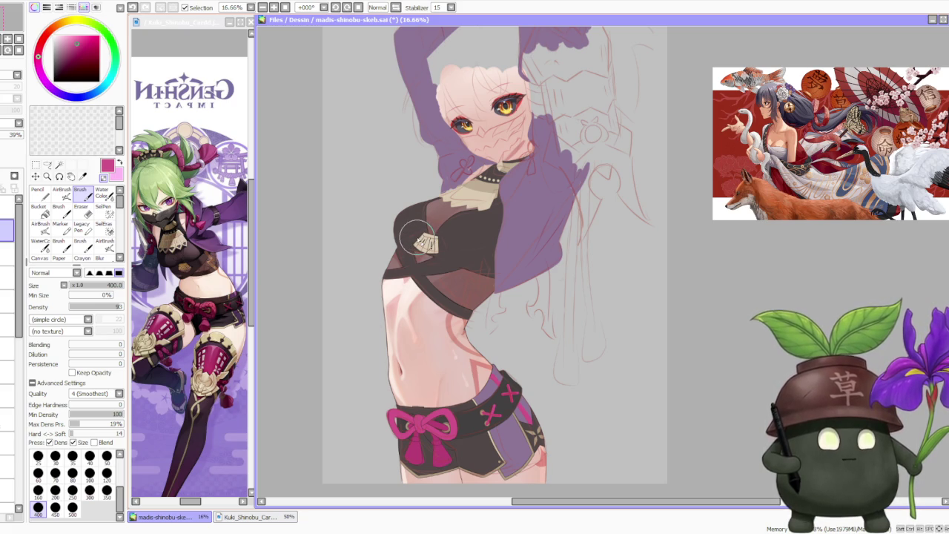
pyautogui.scroll(-2, 418, 237)
pyautogui.scroll(2, 447, 272)
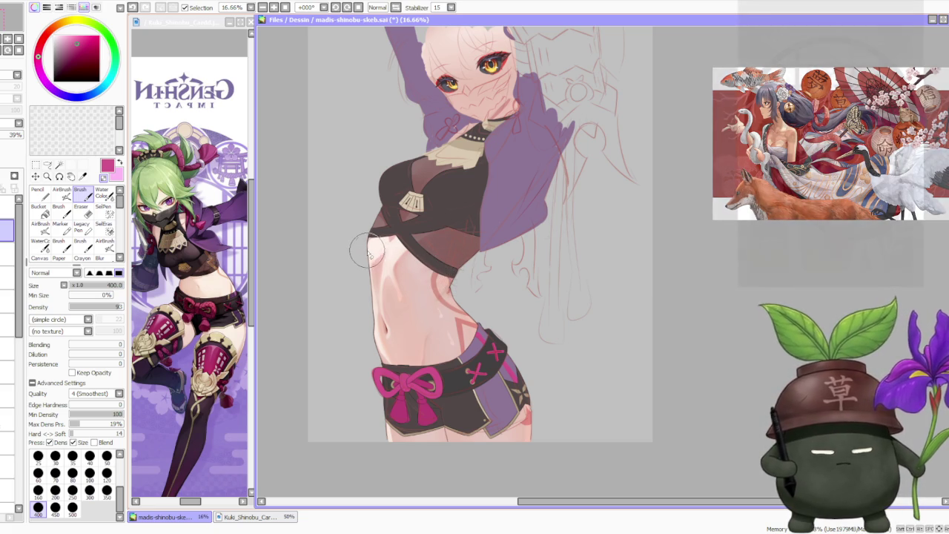
pyautogui.scroll(1, 370, 252)
pyautogui.scroll(-1, 445, 334)
pyautogui.scroll(1, 478, 419)
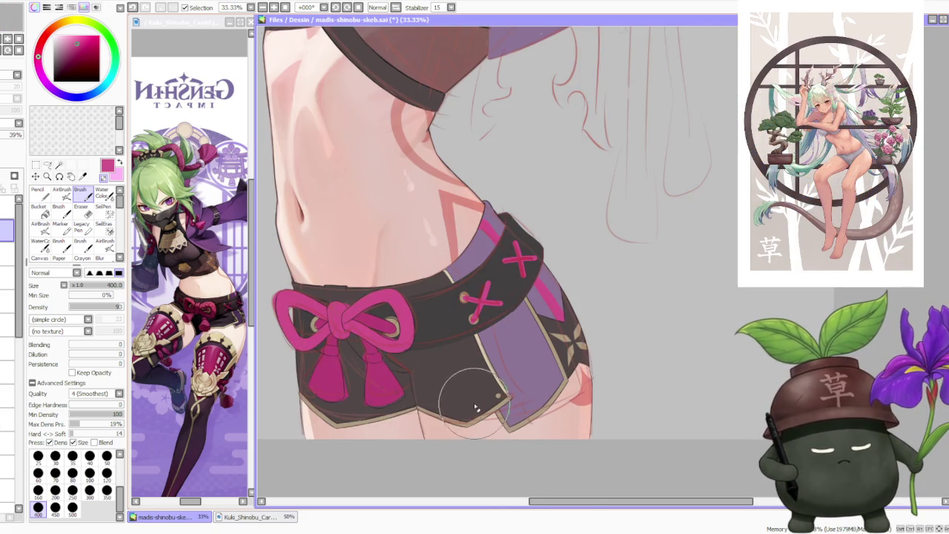
pyautogui.scroll(-3, 478, 415)
pyautogui.scroll(-1, 539, 172)
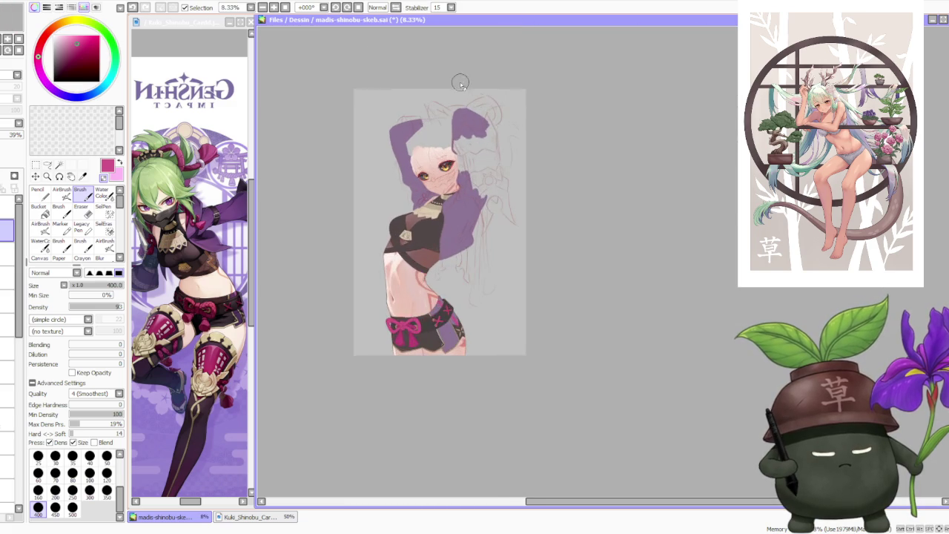
pyautogui.scroll(1, 491, 163)
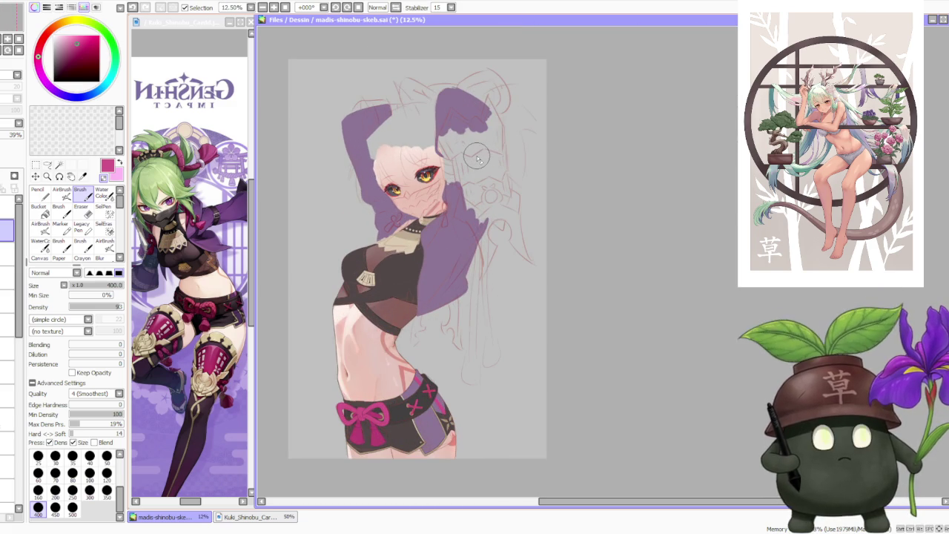
pyautogui.scroll(2, 422, 448)
pyautogui.scroll(-2, 467, 339)
pyautogui.scroll(2, 469, 405)
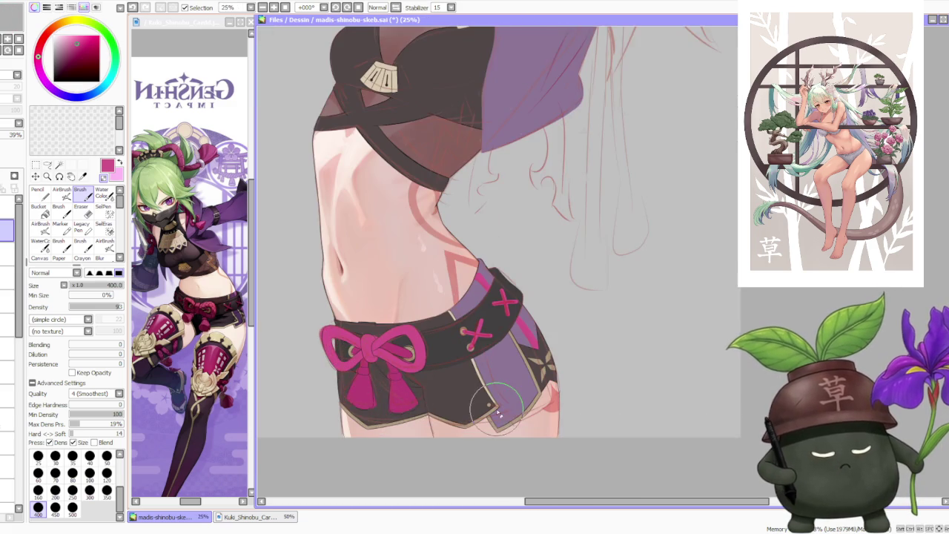
pyautogui.scroll(1, 494, 385)
pyautogui.scroll(-1, 466, 319)
pyautogui.scroll(-2, 466, 319)
pyautogui.scroll(2, 491, 232)
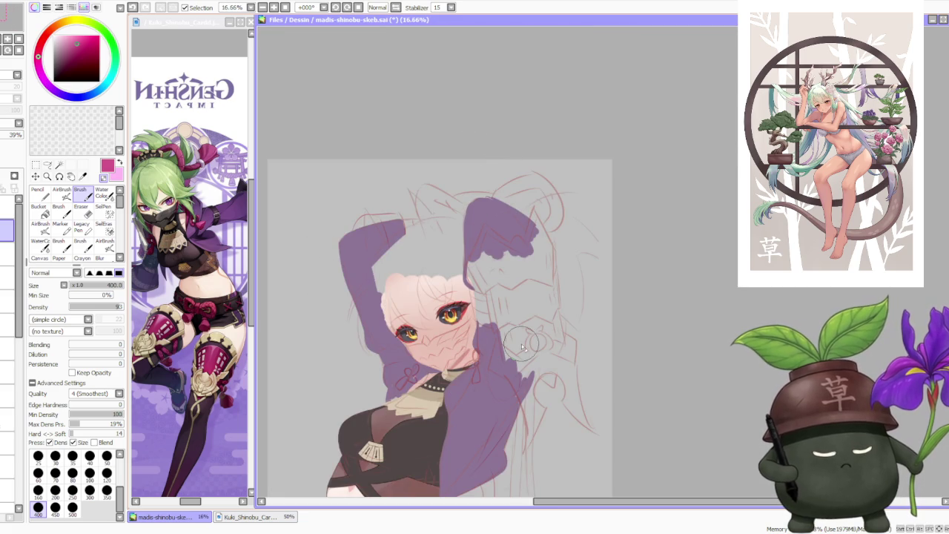
pyautogui.scroll(1, 419, 330)
pyautogui.scroll(1, 419, 330)
pyautogui.scroll(-2, 419, 330)
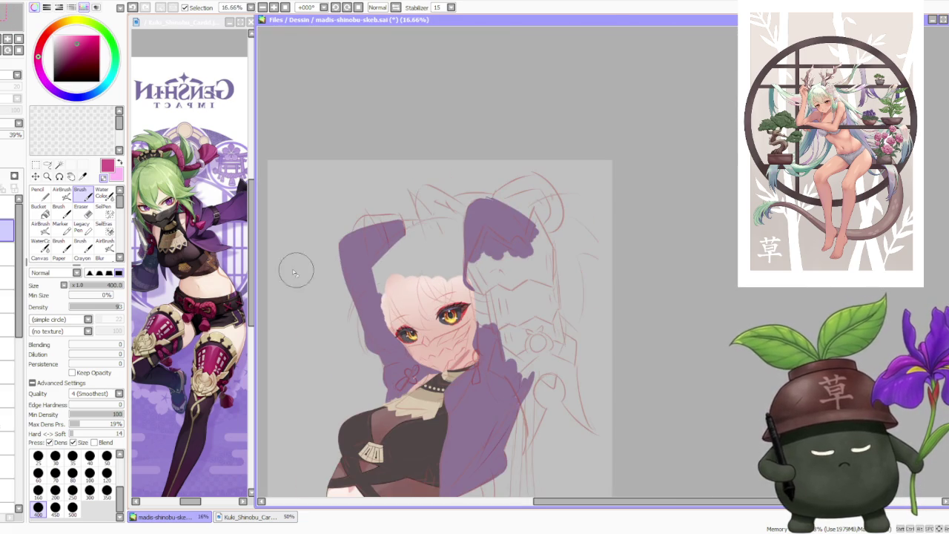
# Step: Bring up the character reference image and zoom around it
pyautogui.click(169, 70)
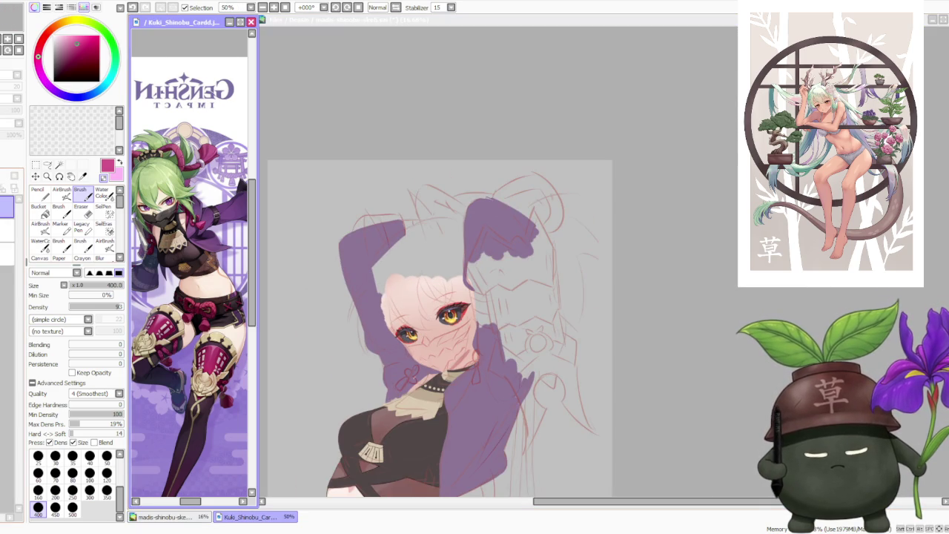
pyautogui.scroll(5, 189, 222)
pyautogui.scroll(-1, 189, 222)
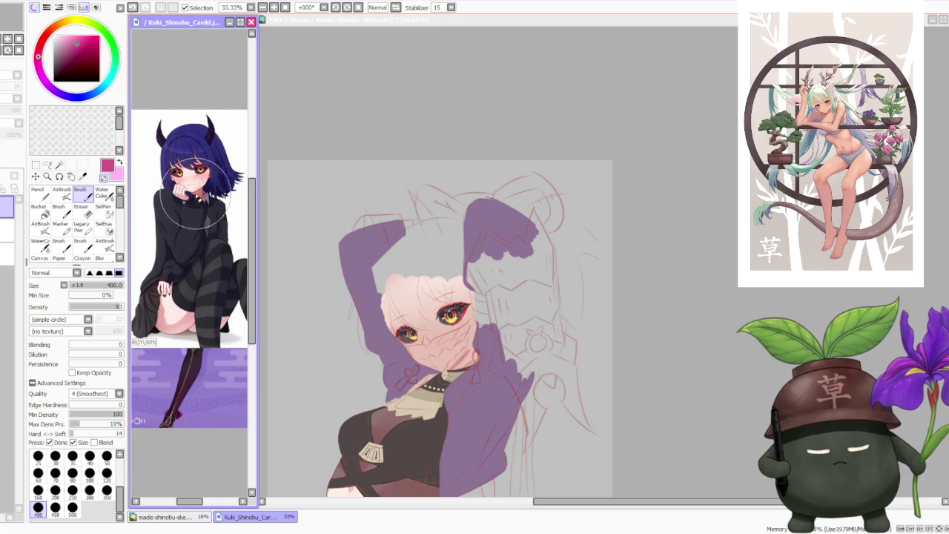
pyautogui.scroll(1, 189, 222)
# Step: Return to the illustration at 25% over the waist and shorts, on the paint layer
pyautogui.click(689, 272)
pyautogui.scroll(-2, 585, 349)
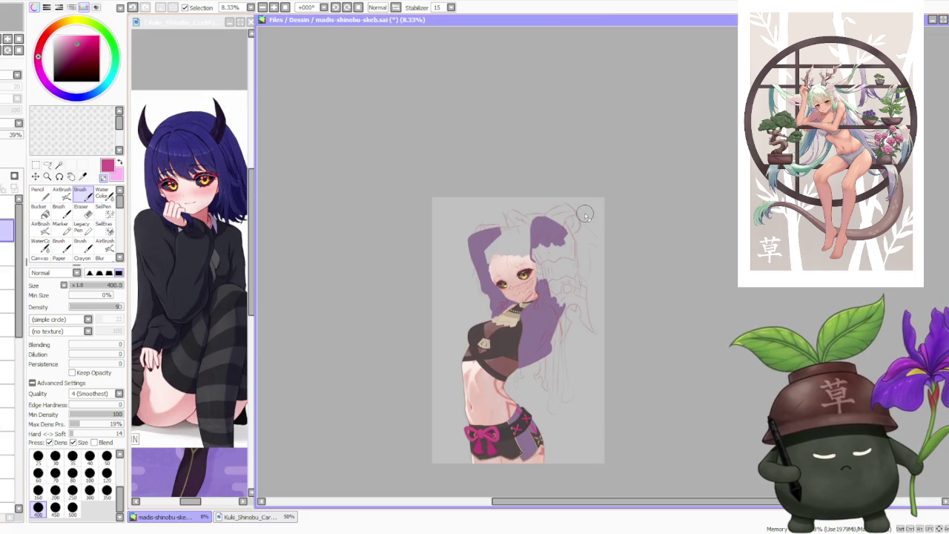
pyautogui.scroll(2, 563, 401)
pyautogui.scroll(-2, 554, 451)
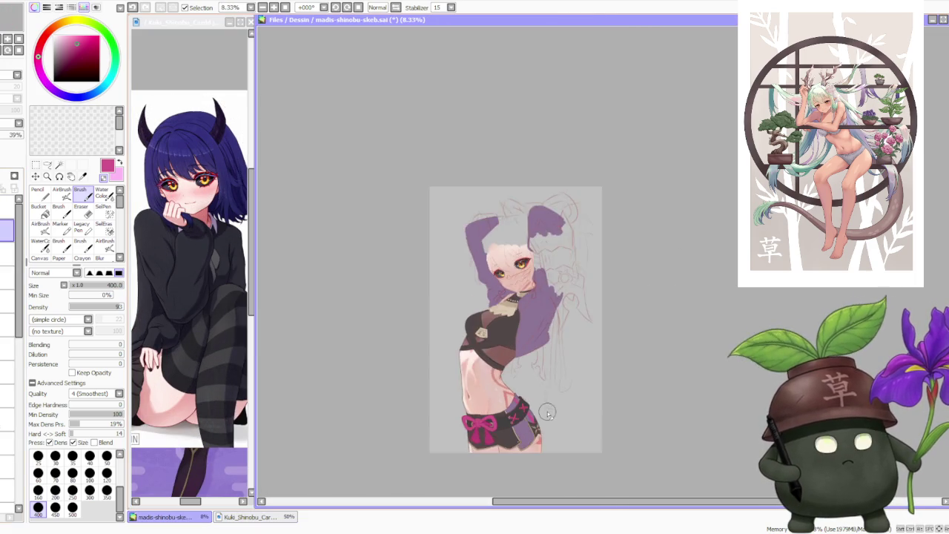
pyautogui.scroll(2, 549, 459)
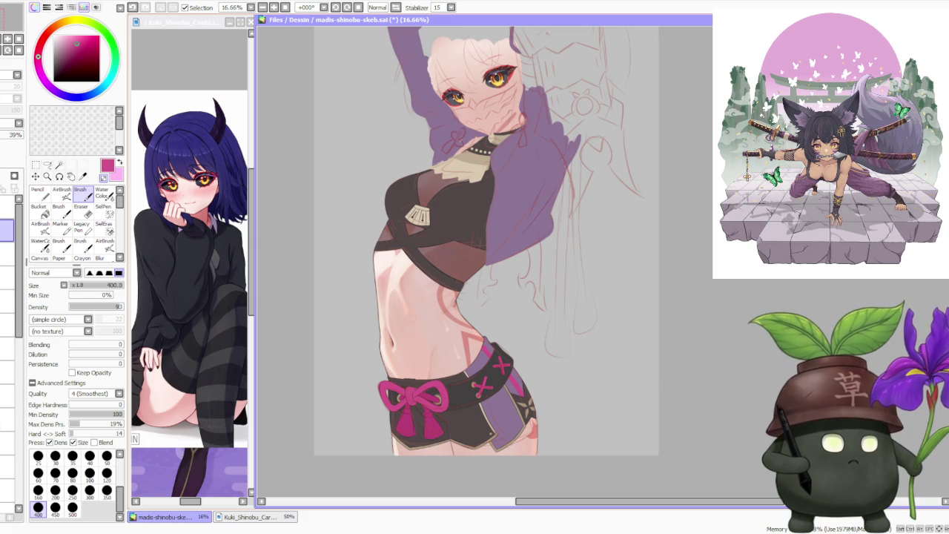
pyautogui.scroll(1, 329, 248)
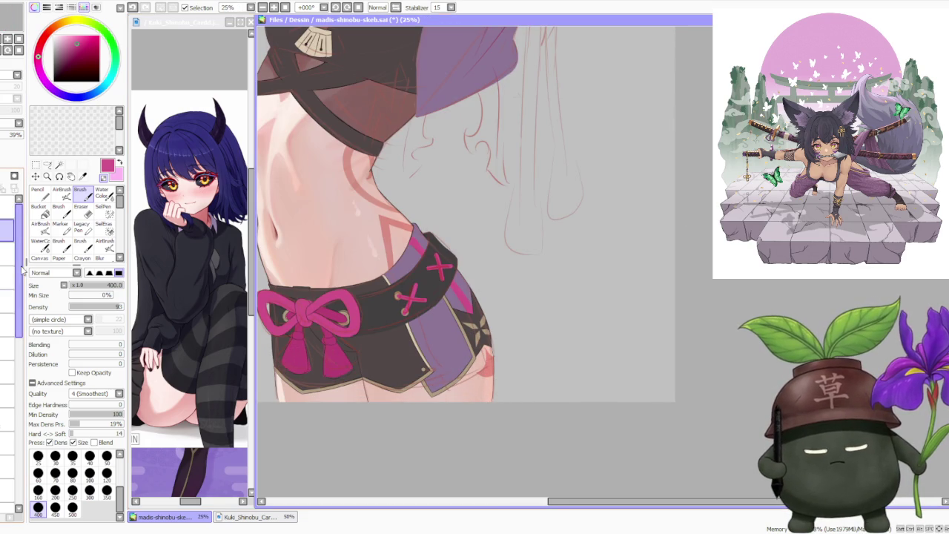
pyautogui.scroll(-1, 22, 273)
pyautogui.moveTo(21, 273)
pyautogui.mouseDown()
pyautogui.moveTo(18, 412)
pyautogui.moveTo(9, 274)
pyautogui.mouseUp()
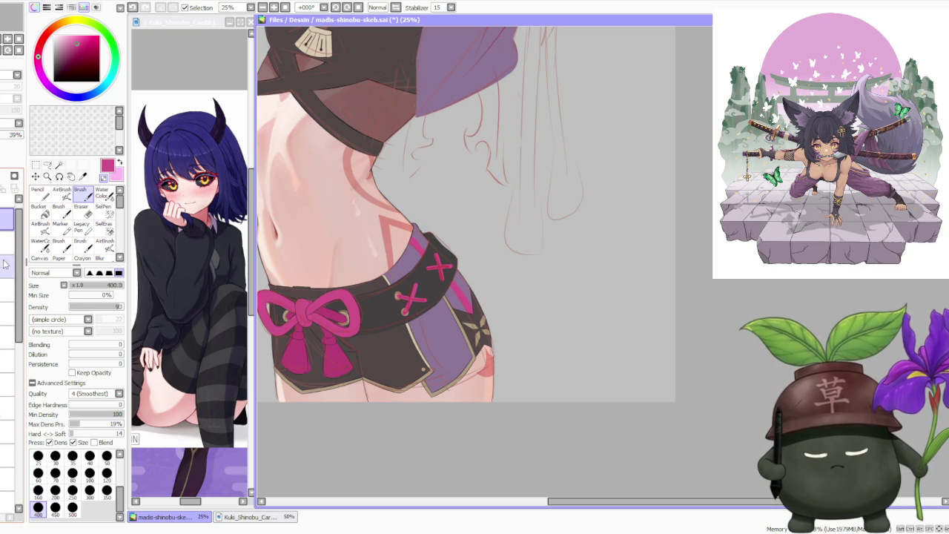
pyautogui.click(3, 292)
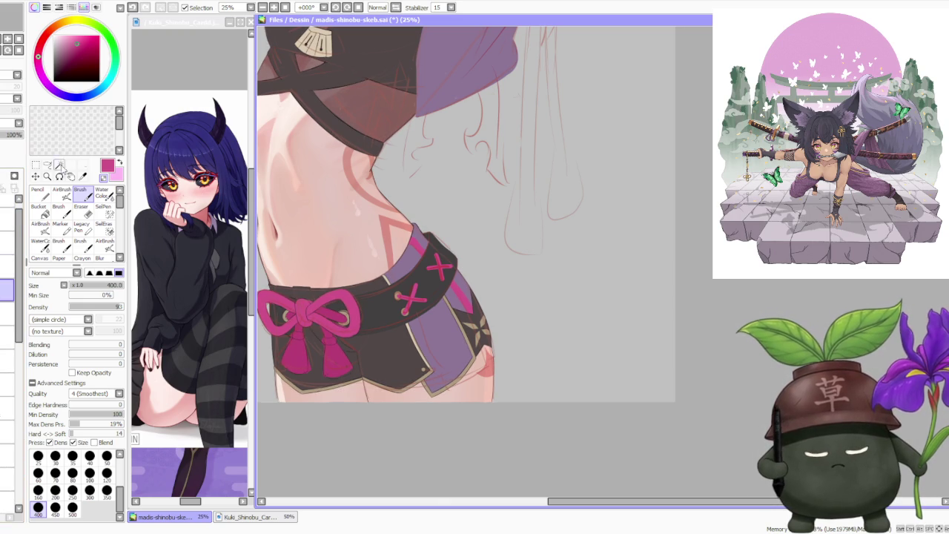
# Step: Show the official Kuki Shinobu card in the reference window, zoomed on the belt
pyautogui.click(185, 59)
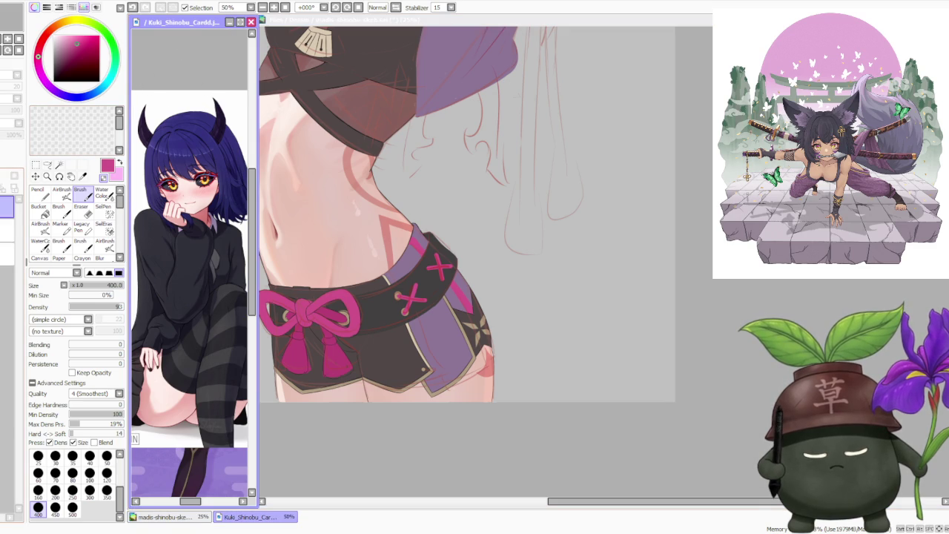
pyautogui.press('-')
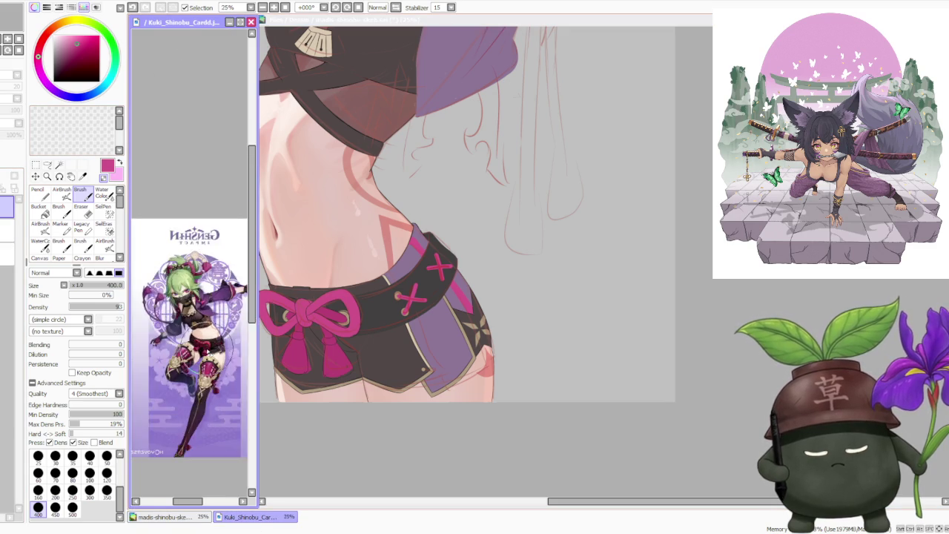
pyautogui.scroll(4, 210, 353)
pyautogui.scroll(2, 200, 355)
pyautogui.scroll(-3, 162, 347)
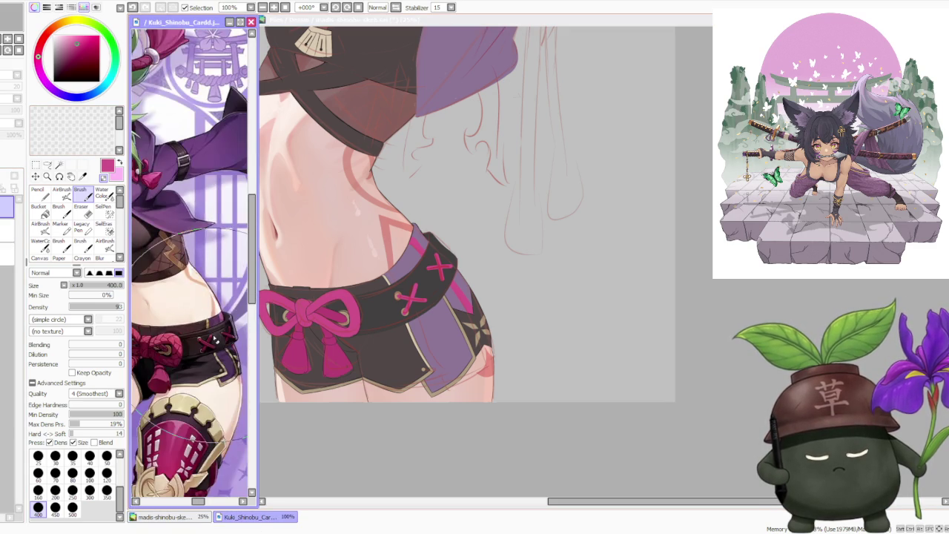
pyautogui.scroll(-2, 162, 346)
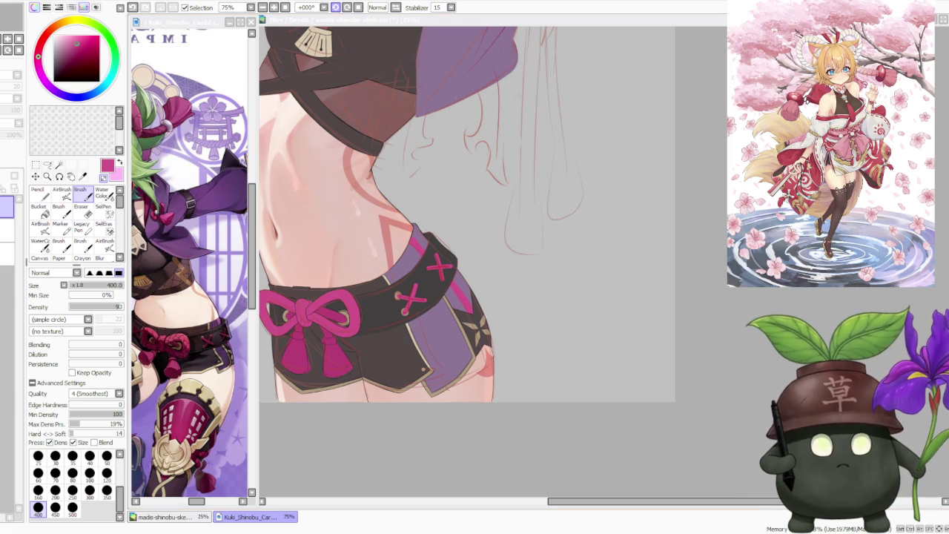
# Step: Tilt the reference and rotate the illustration view to -33° along the belt
pyautogui.click(337, 9)
pyautogui.click(285, 20)
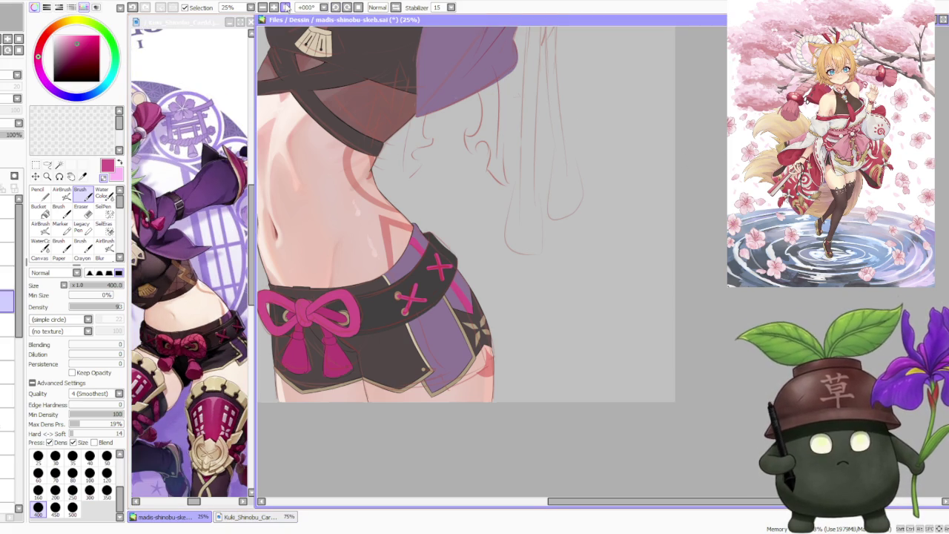
pyautogui.click(338, 9)
pyautogui.scroll(-1, 560, 235)
pyautogui.scroll(1, 536, 280)
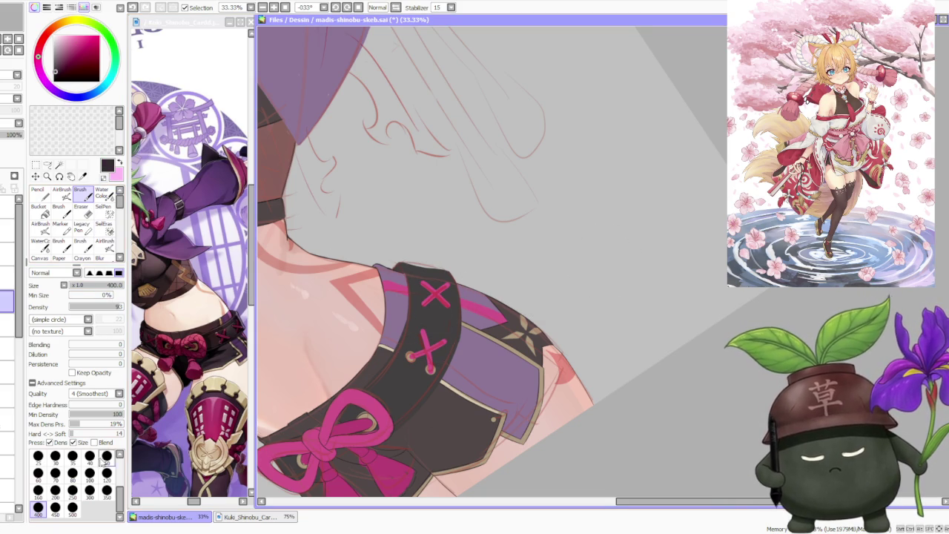
pyautogui.scroll(1, 404, 404)
# Step: Zoom around the belt strap and mirror the canvas view to check the drawing
pyautogui.scroll(1, 404, 404)
pyautogui.scroll(1, 404, 404)
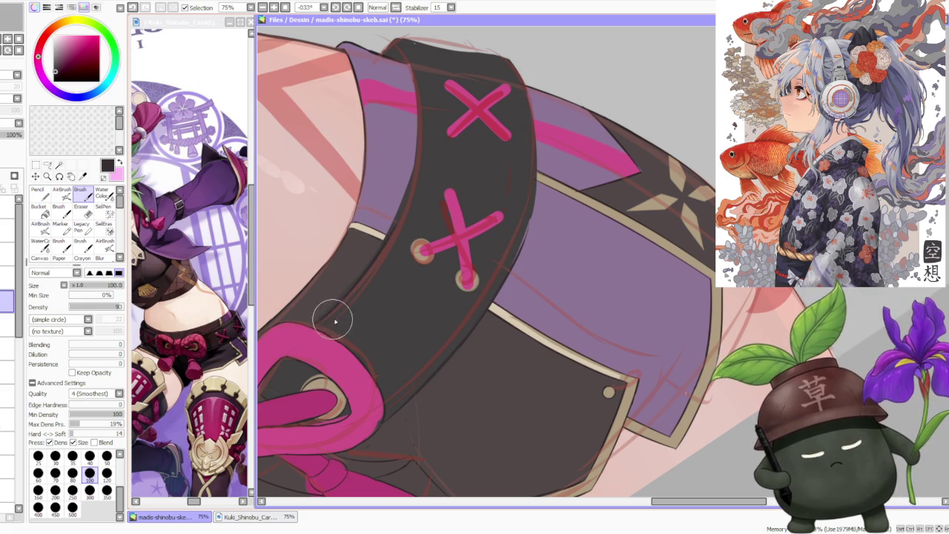
pyautogui.scroll(-3, 420, 272)
pyautogui.scroll(3, 420, 252)
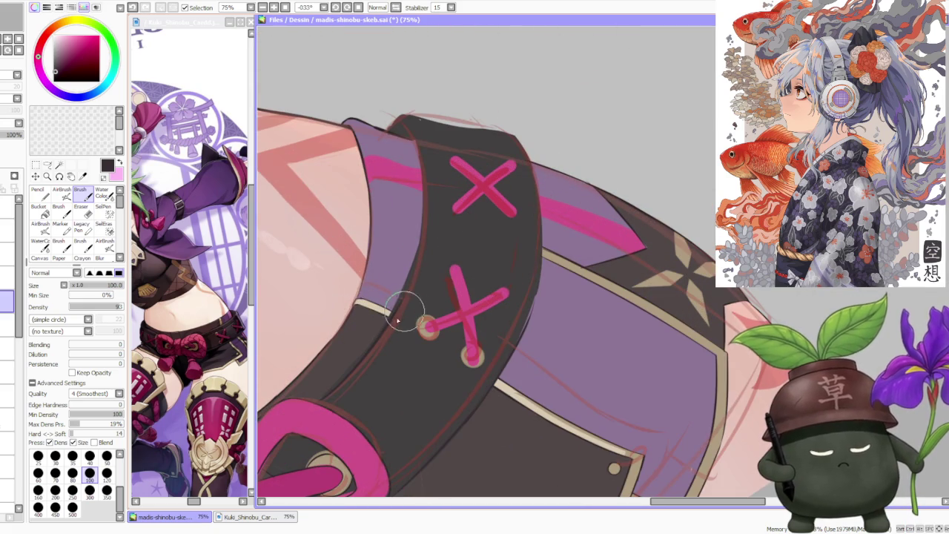
pyautogui.scroll(-3, 533, 316)
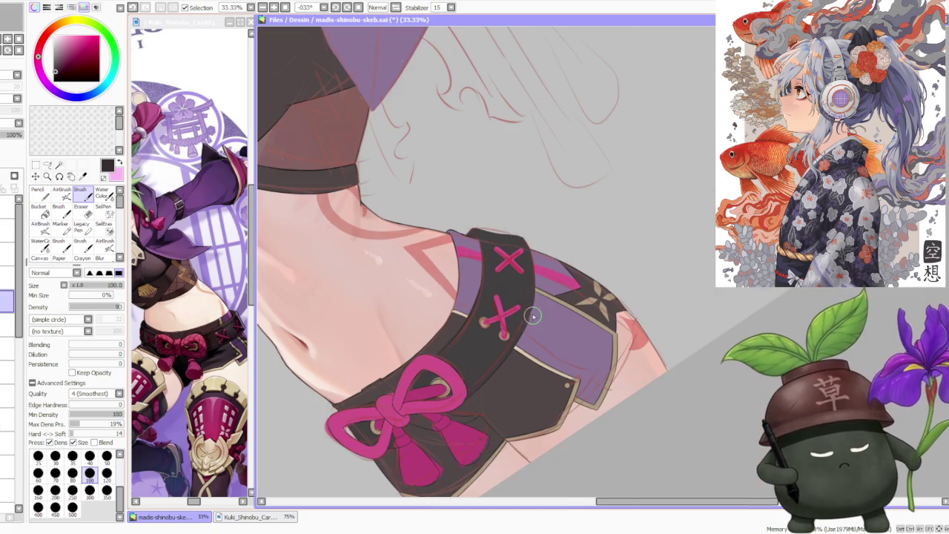
pyautogui.scroll(2, 445, 98)
pyautogui.press('h')
pyautogui.scroll(2, 444, 149)
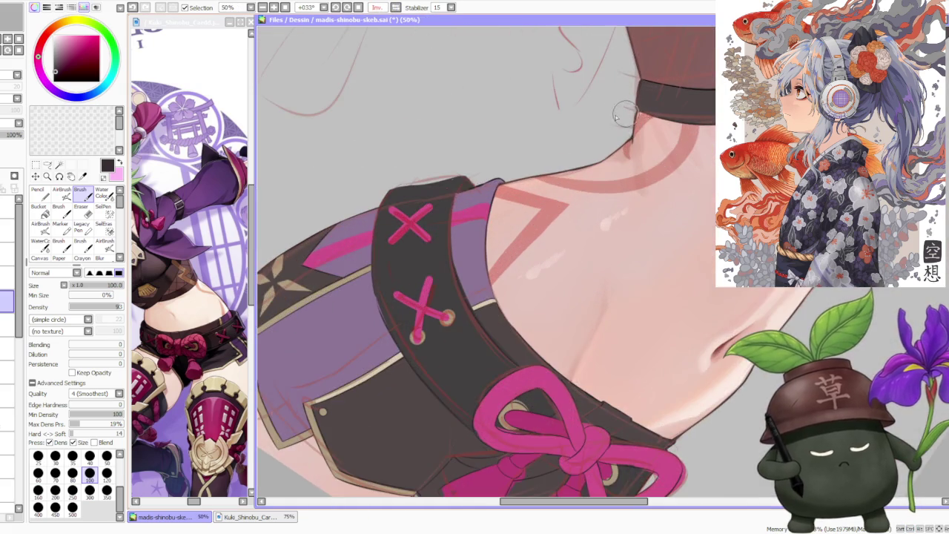
pyautogui.scroll(1, 445, 208)
pyautogui.scroll(-1, 464, 326)
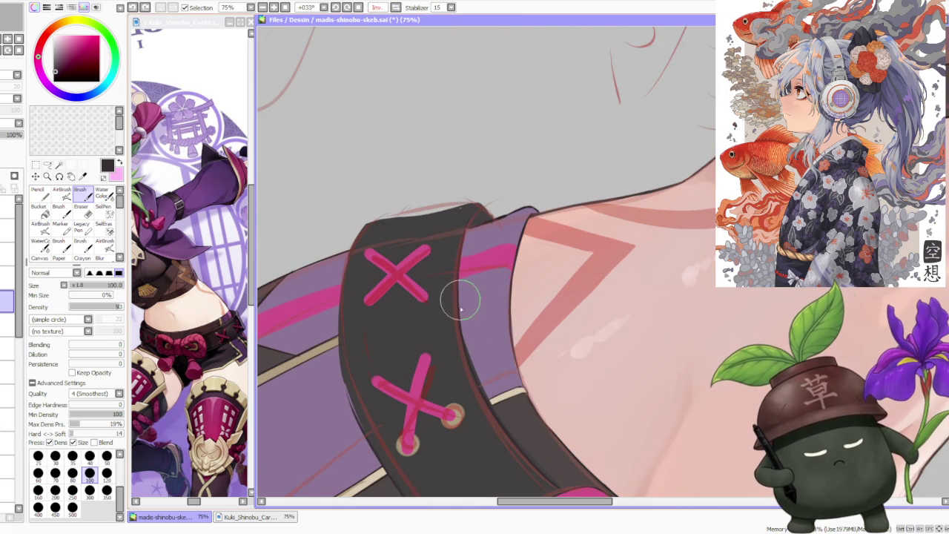
# Step: Lower the sketch layer to 9% opacity, reselect the paint layer, and reset rotation
pyautogui.click(8, 230)
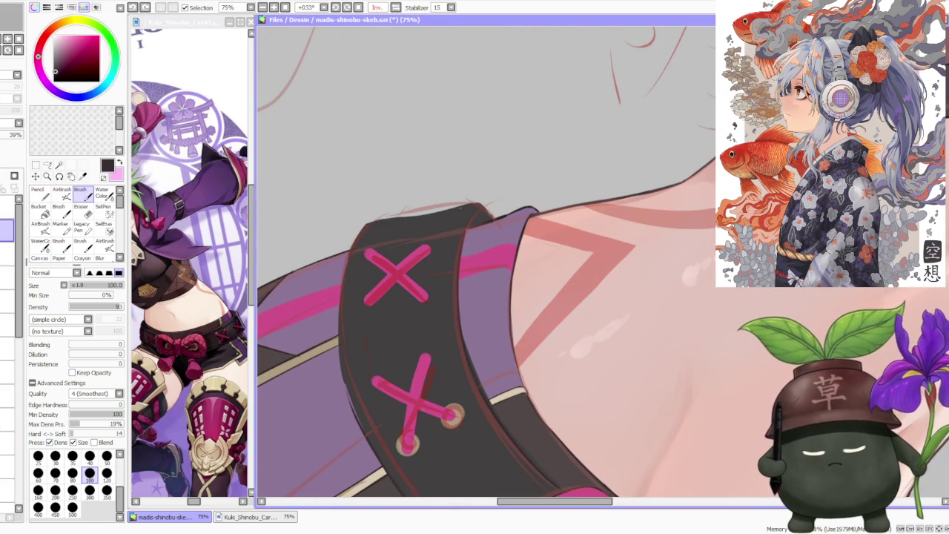
pyautogui.moveTo(15, 134); pyautogui.dragTo(7, 134)
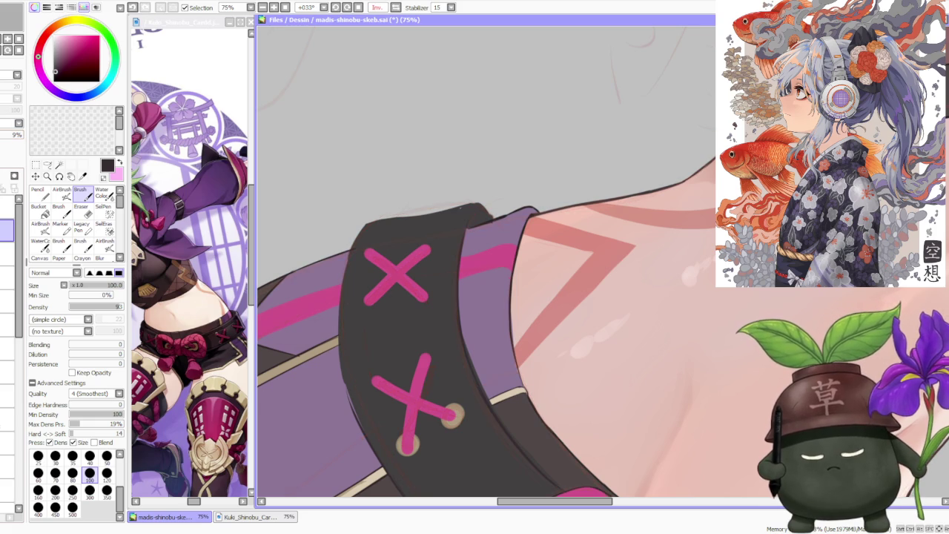
pyautogui.click(3, 300)
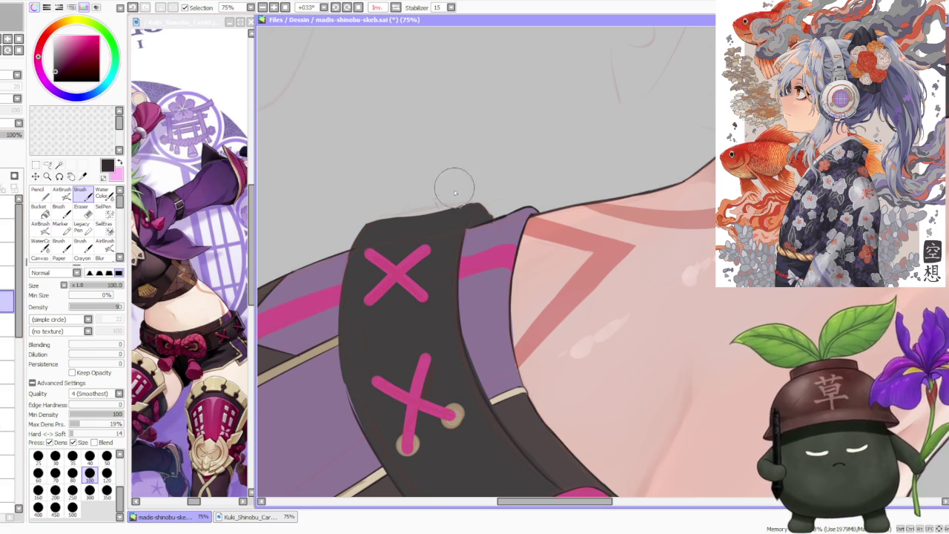
pyautogui.press('Home')
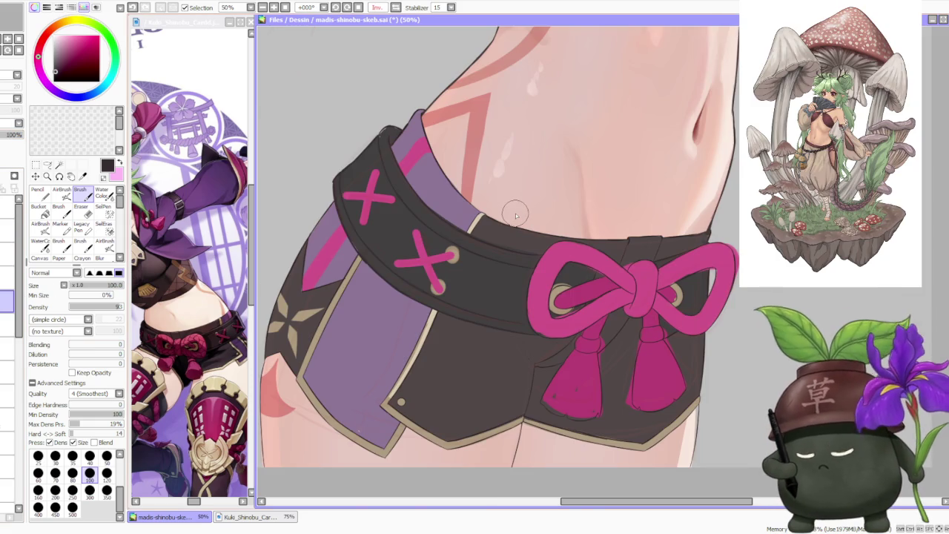
# Step: At 100% zoom, repaint the pink lace end at the belt's lower eyelet
pyautogui.scroll(1, 516, 215)
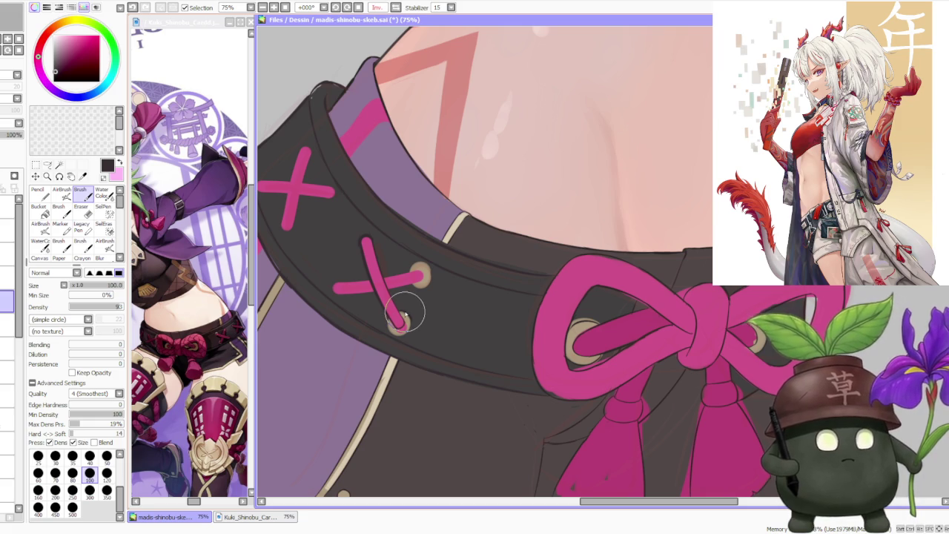
pyautogui.scroll(1, 401, 316)
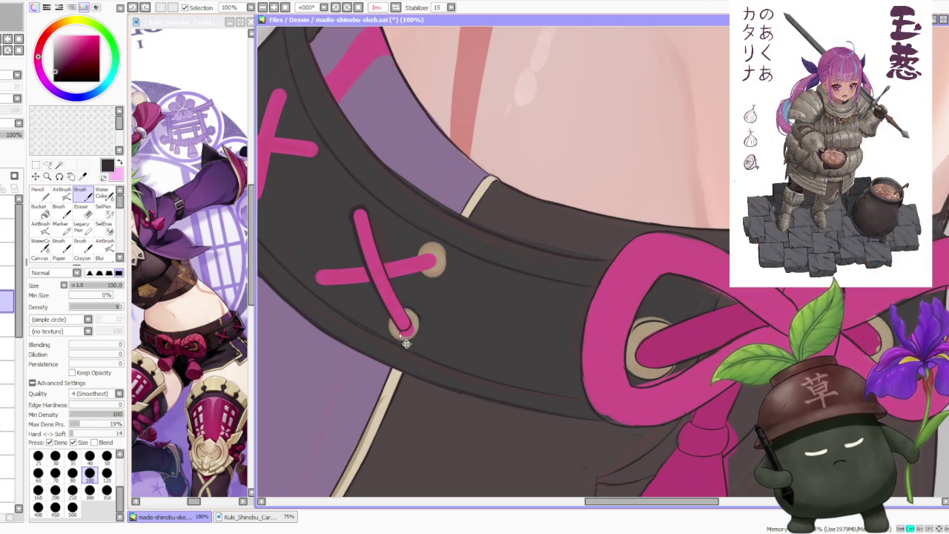
pyautogui.moveTo(400, 337); pyautogui.dragTo(413, 315)
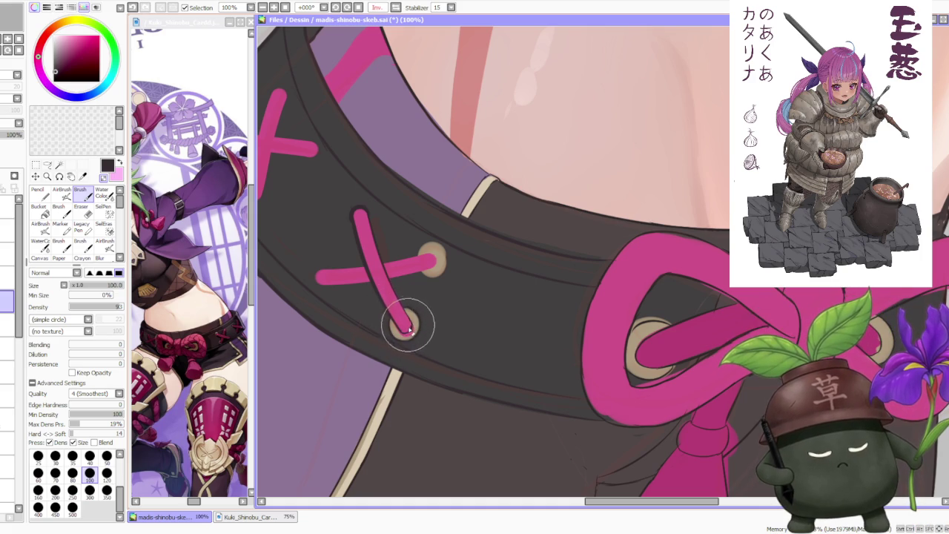
pyautogui.scroll(-2, 404, 315)
pyautogui.scroll(2, 401, 297)
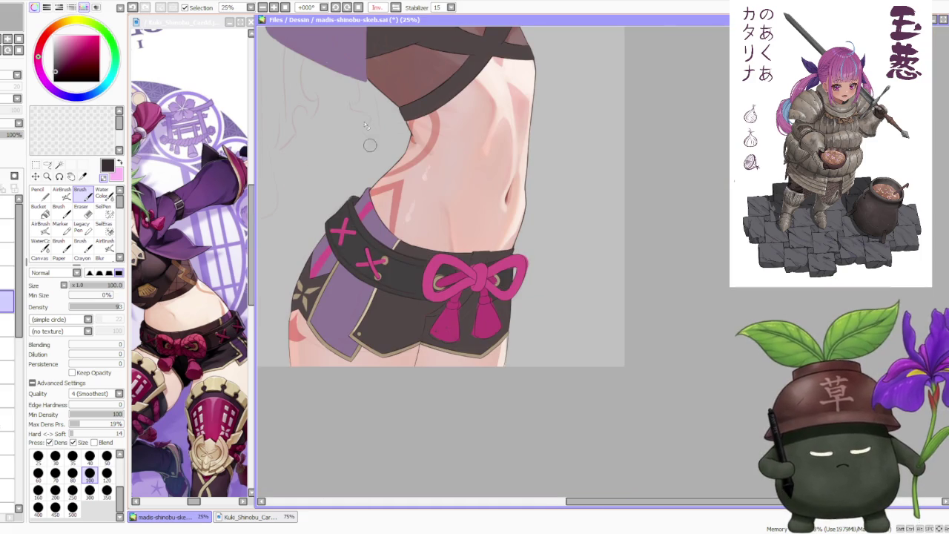
pyautogui.scroll(-5, 371, 286)
pyautogui.click(335, 8)
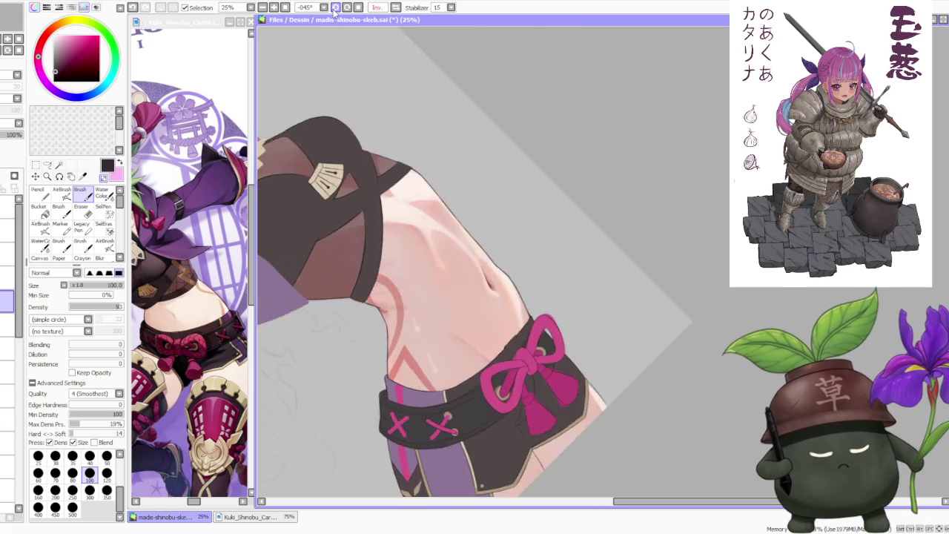
# Step: Angle the view and repaint the pink X lacing on the belt strap, redoing one stroke
pyautogui.moveTo(445, 223); pyautogui.dragTo(467, 341)
pyautogui.scroll(4, 467, 351)
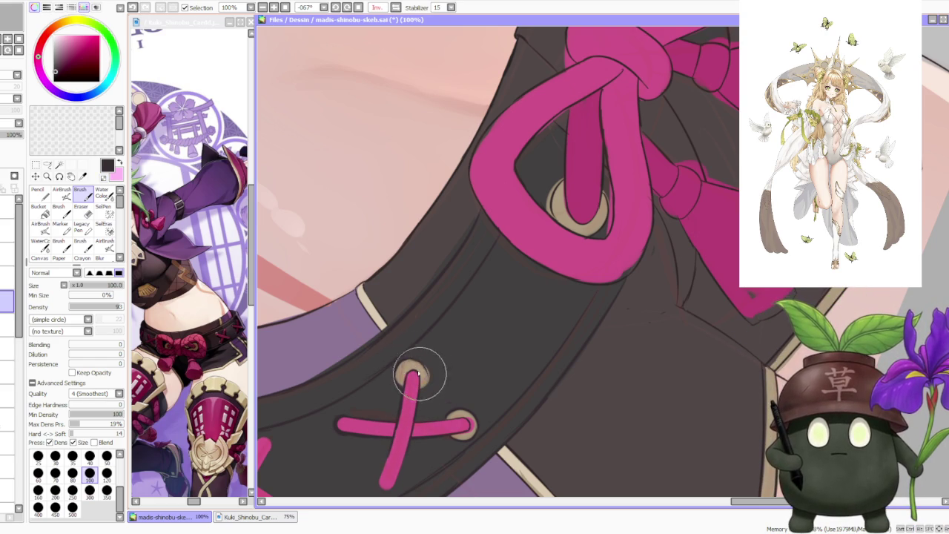
pyautogui.moveTo(422, 364); pyautogui.dragTo(424, 379)
pyautogui.hotkey('ctrl', 'z')
pyautogui.hotkey('ctrl', 'z')
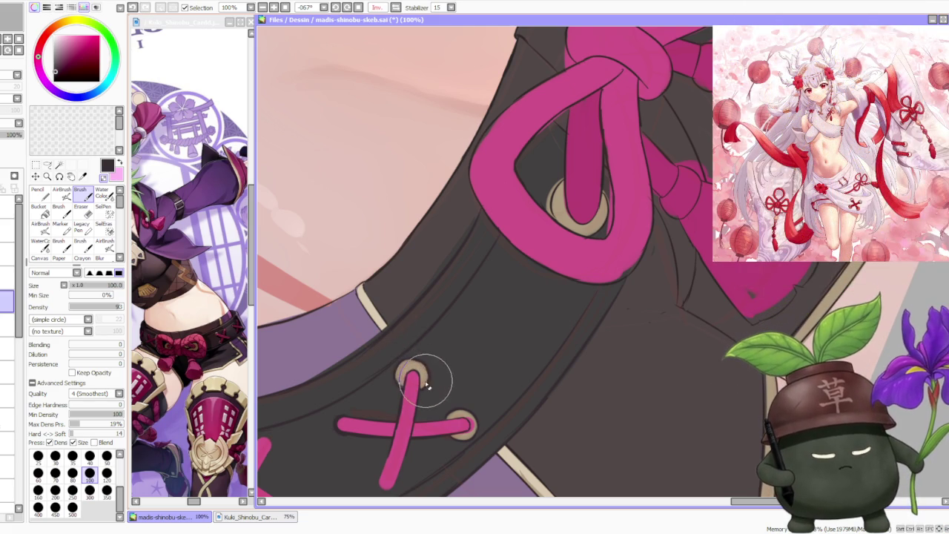
pyautogui.scroll(-2, 401, 370)
pyautogui.scroll(2, 392, 374)
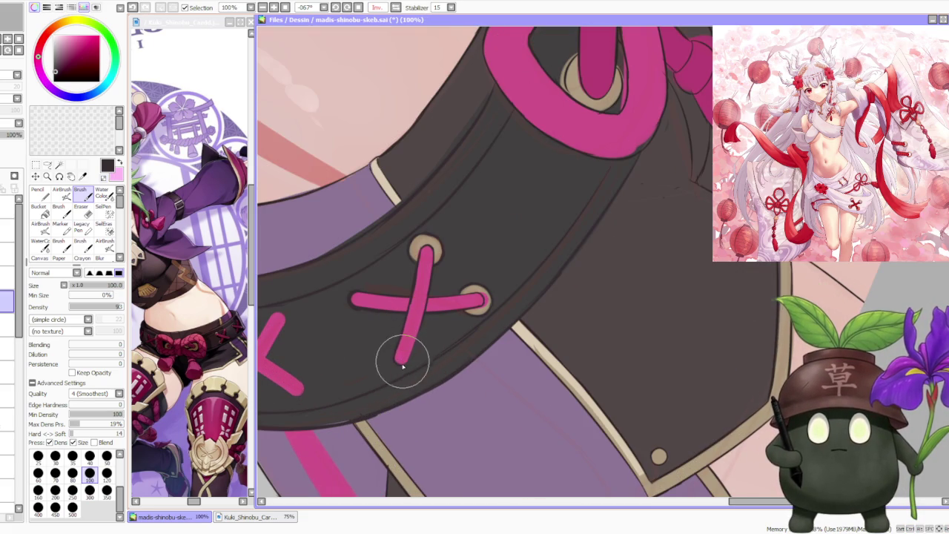
pyautogui.moveTo(402, 356); pyautogui.dragTo(424, 317)
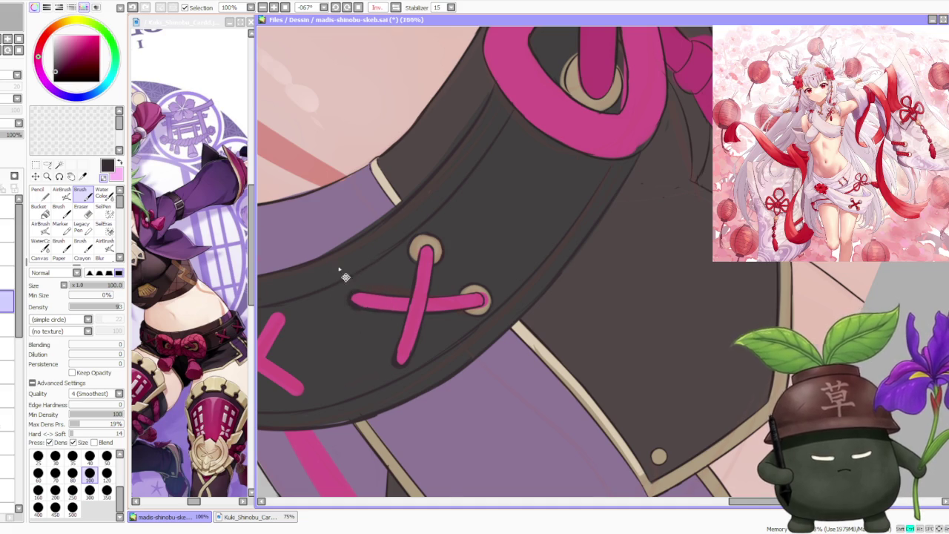
pyautogui.scroll(-4, 337, 267)
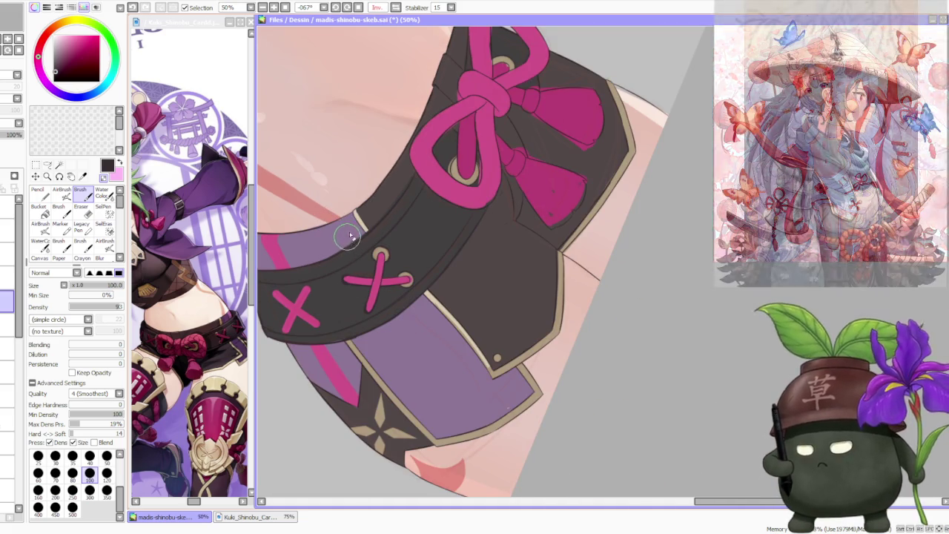
# Step: Zoom in close on the left pink X lacing of the belt band
pyautogui.scroll(4, 379, 263)
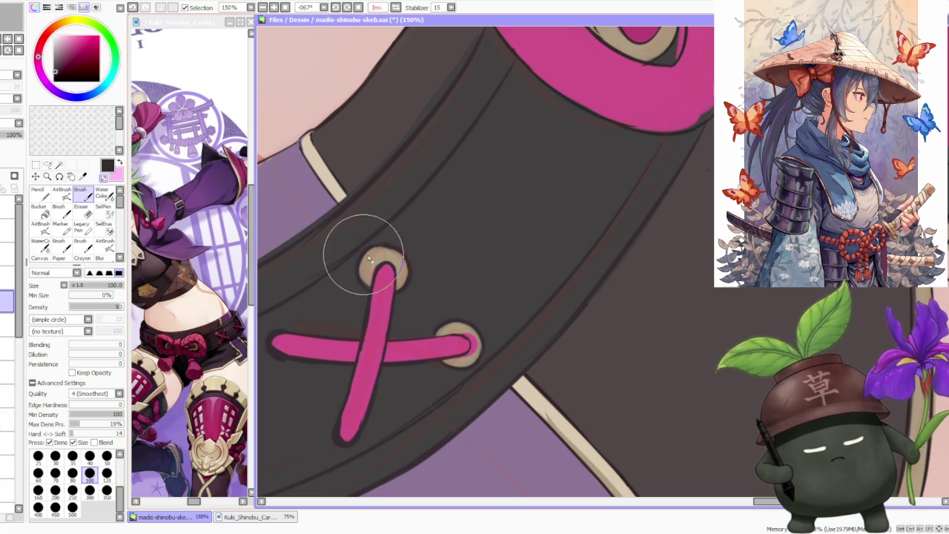
pyautogui.scroll(-3, 382, 267)
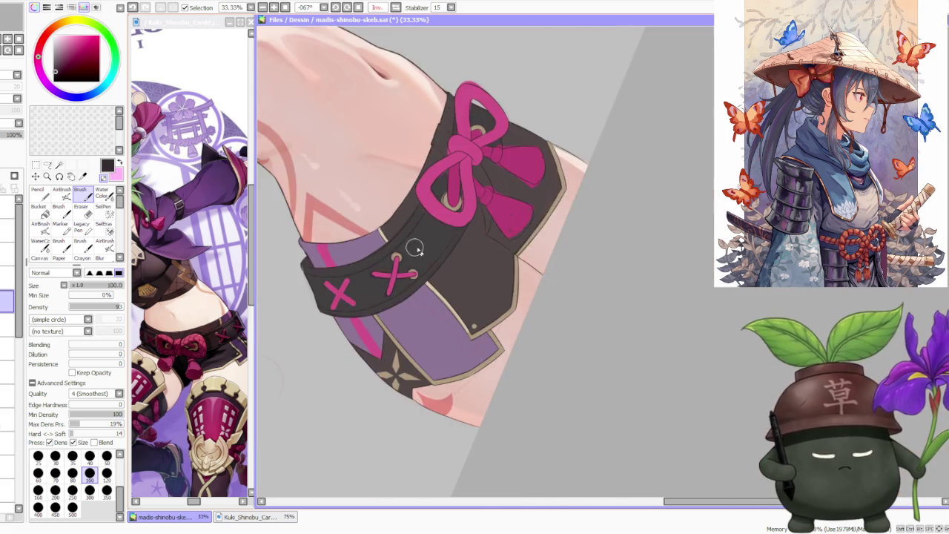
pyautogui.scroll(1, 384, 278)
pyautogui.scroll(1, 386, 287)
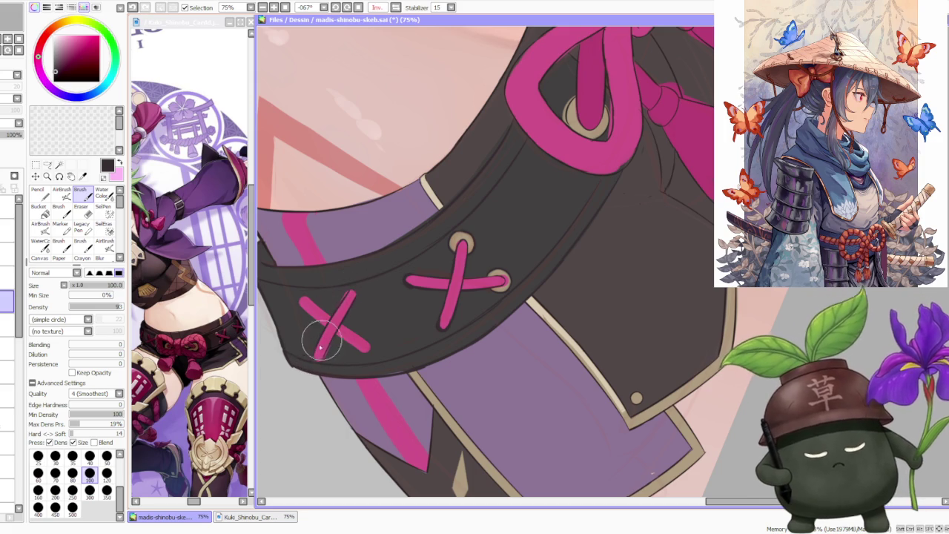
pyautogui.scroll(2, 345, 296)
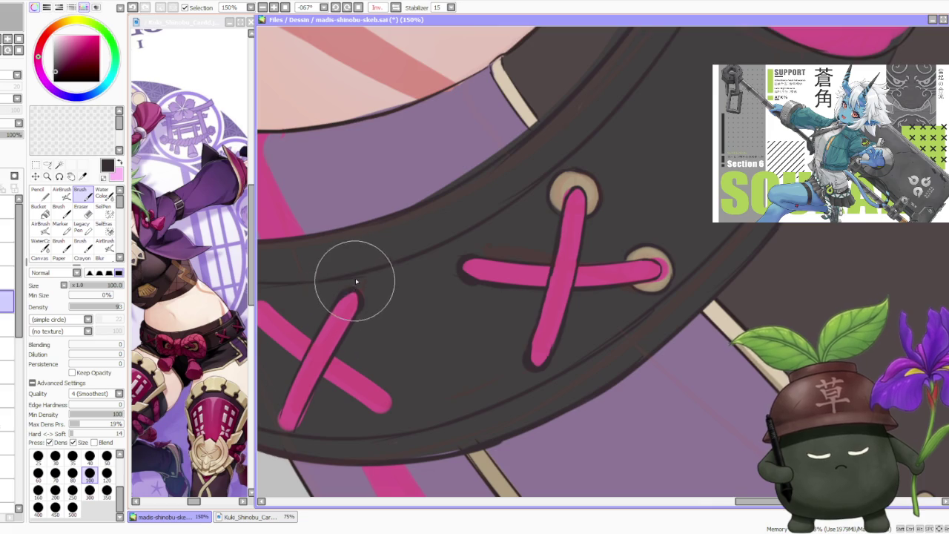
pyautogui.scroll(-5, 356, 282)
pyautogui.scroll(4, 343, 314)
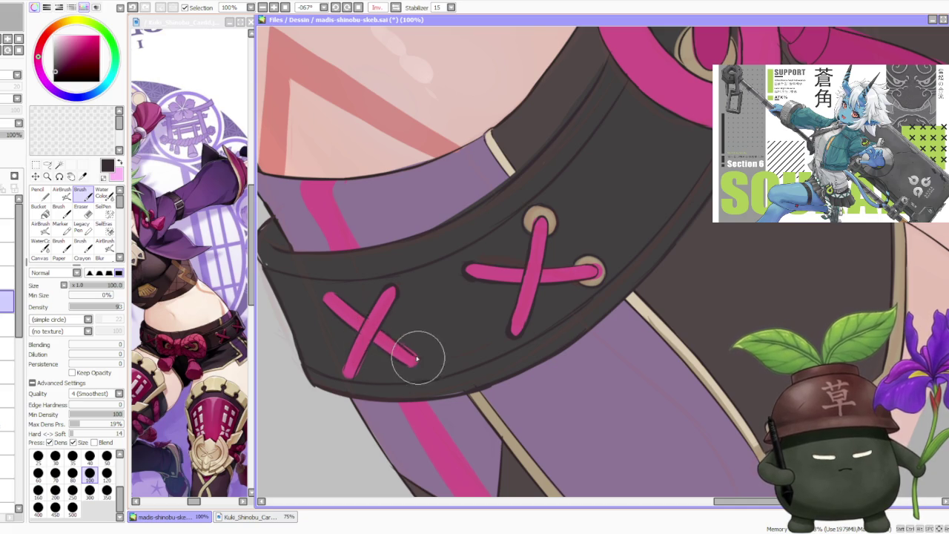
pyautogui.scroll(2, 326, 304)
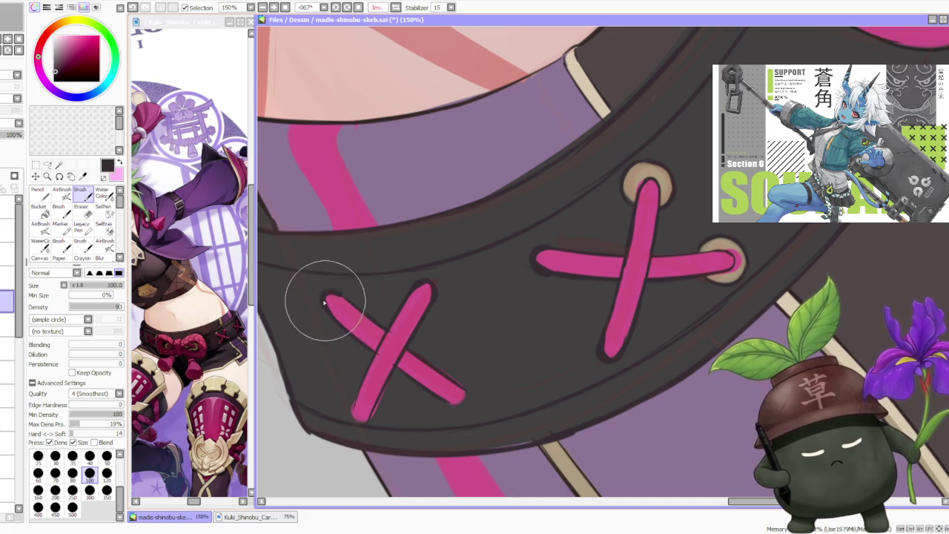
pyautogui.scroll(-2, 391, 349)
pyautogui.scroll(2, 420, 360)
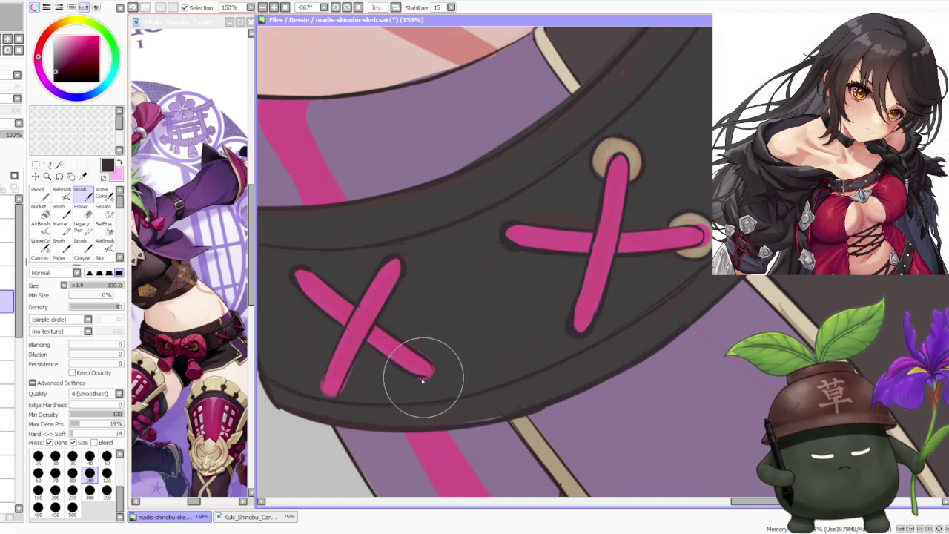
# Step: Tuck the lower tip of the left pink X strap neatly, then zoom out to compare
pyautogui.moveTo(419, 361); pyautogui.dragTo(416, 378)
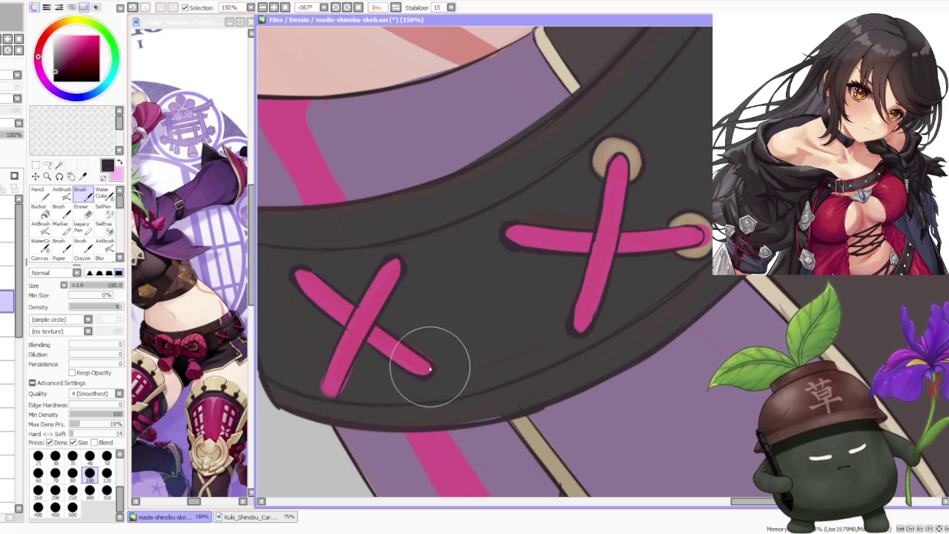
pyautogui.scroll(-2, 381, 260)
pyautogui.scroll(2, 356, 339)
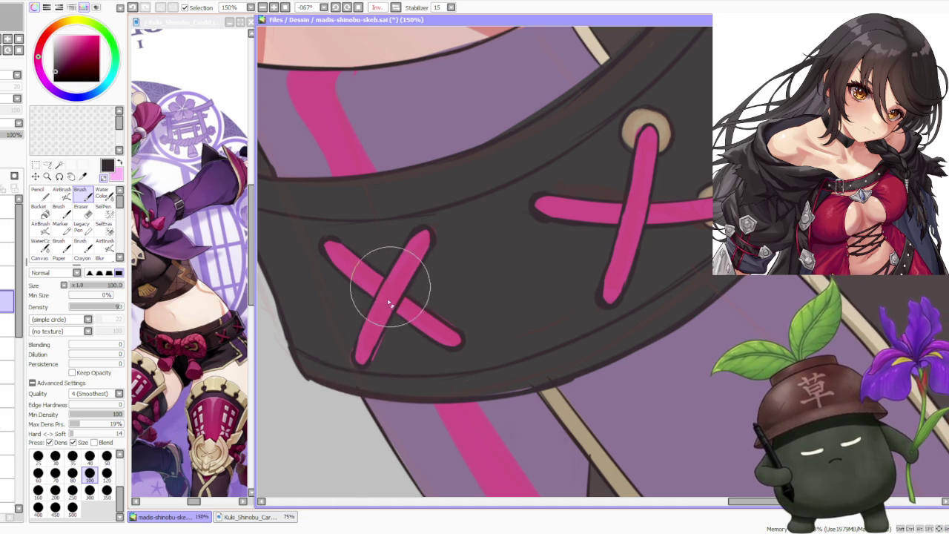
pyautogui.scroll(-1, 404, 304)
pyautogui.scroll(-1, 460, 282)
pyautogui.scroll(1, 439, 289)
pyautogui.scroll(-3, 439, 289)
pyautogui.scroll(2, 445, 289)
pyautogui.scroll(-2, 445, 289)
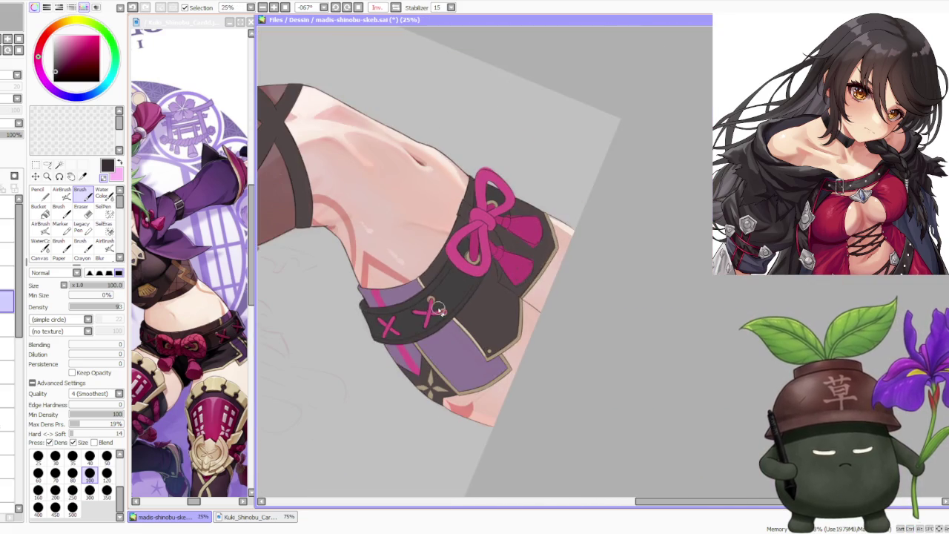
# Step: Set the canvas view back to upright rotation and Normal (unmirrored)
pyautogui.scroll(-2, 442, 255)
pyautogui.click(359, 8)
pyautogui.scroll(-1, 546, 191)
pyautogui.scroll(3, 585, 95)
pyautogui.scroll(-1, 540, 186)
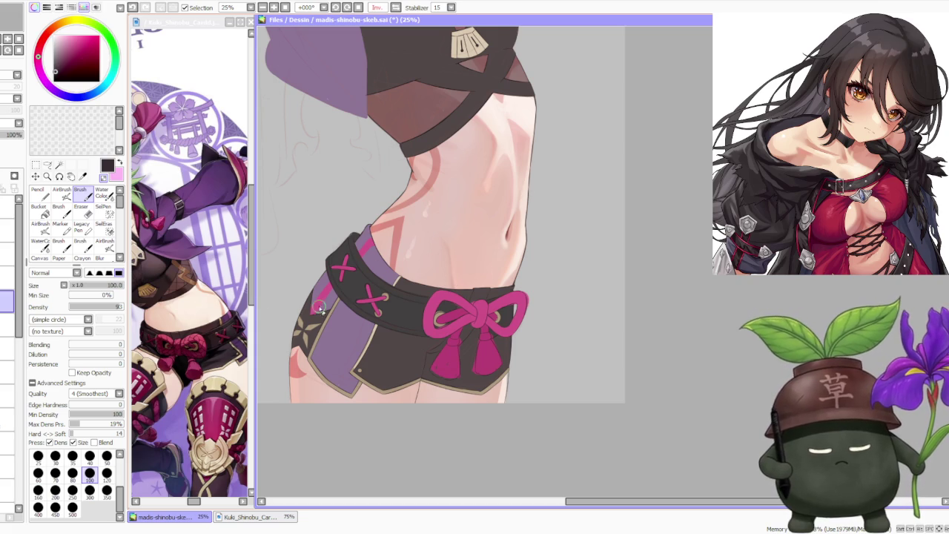
pyautogui.click(397, 8)
# Step: Select the faint sketch layer to strengthen its lines, then switch to the crop top layer
pyautogui.scroll(-1, 513, 377)
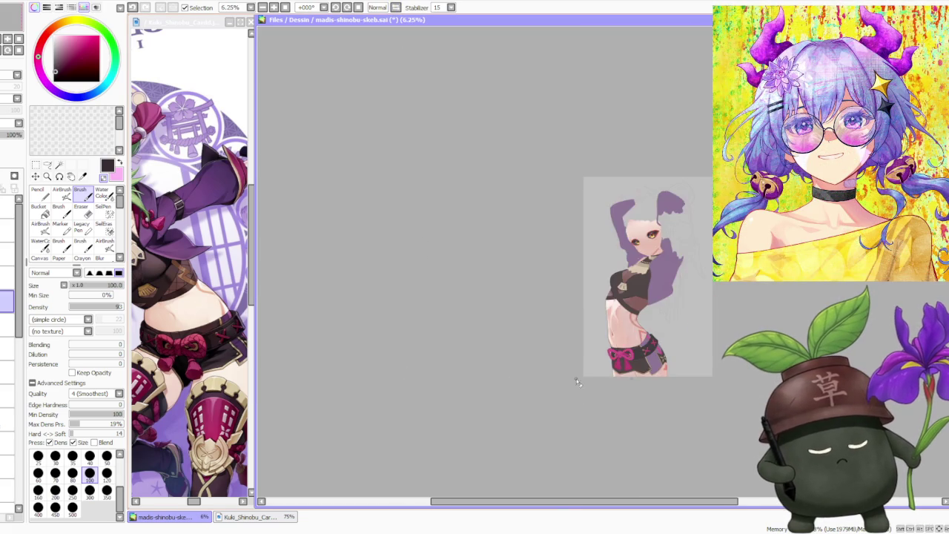
pyautogui.scroll(2, 519, 341)
pyautogui.scroll(1, 527, 296)
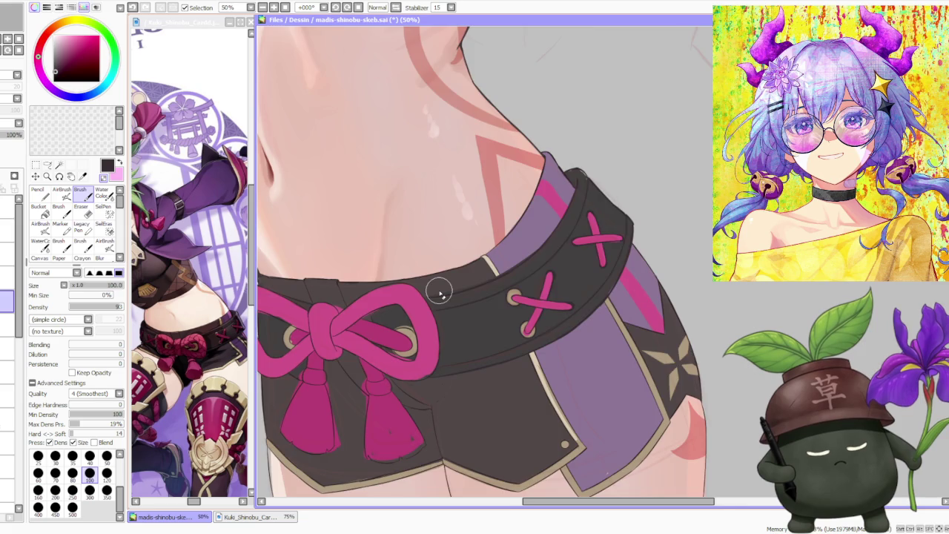
pyautogui.scroll(-1, 440, 291)
pyautogui.scroll(2, 438, 297)
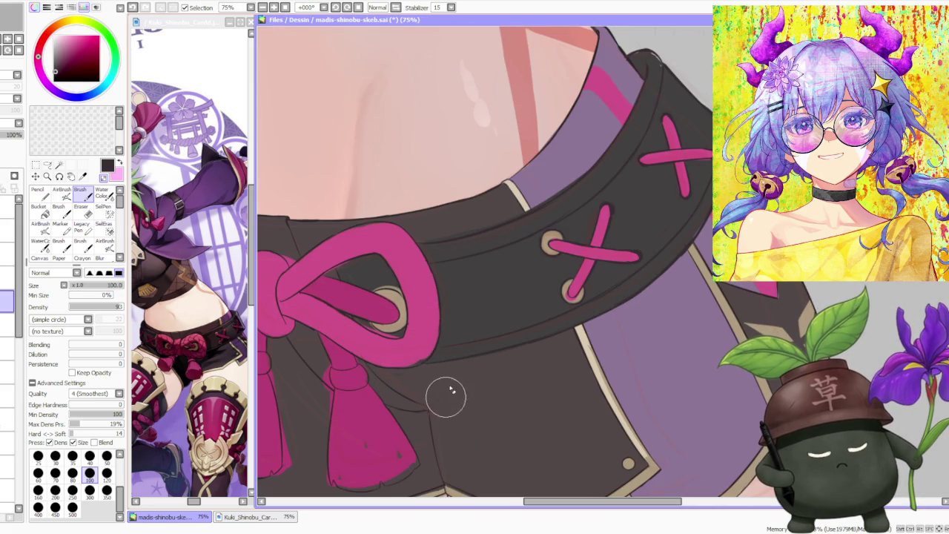
pyautogui.scroll(-3, 514, 392)
pyautogui.scroll(-1, 511, 363)
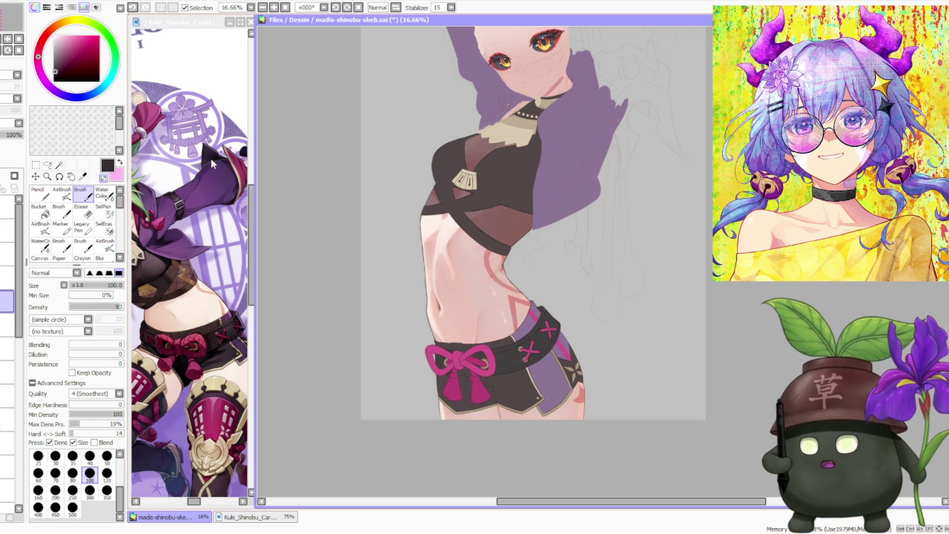
pyautogui.scroll(-1, 410, 359)
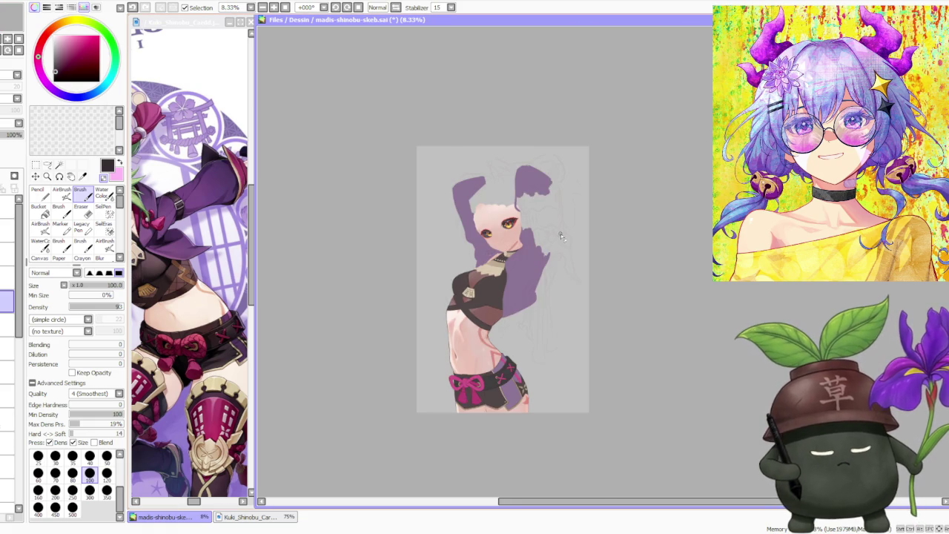
pyautogui.scroll(1, 566, 240)
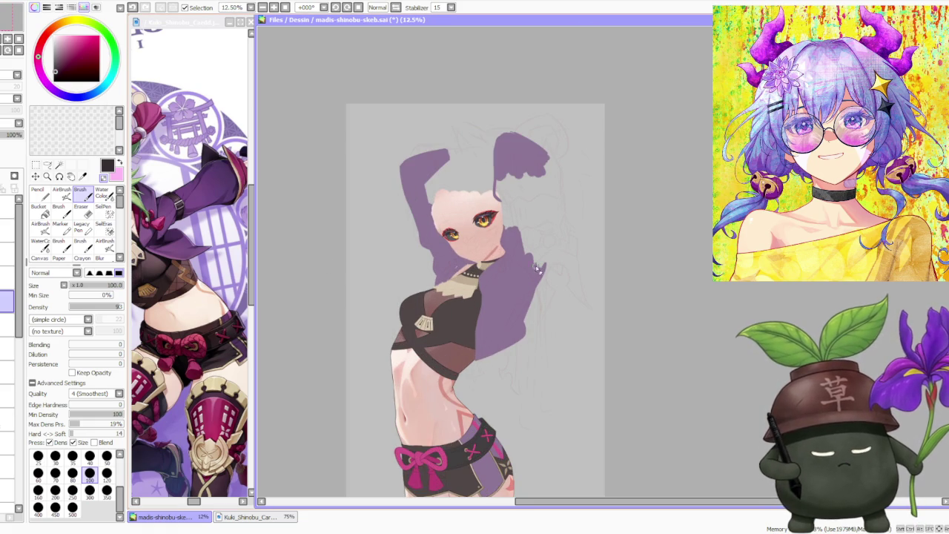
pyautogui.click(7, 230)
pyautogui.scroll(-2, 418, 245)
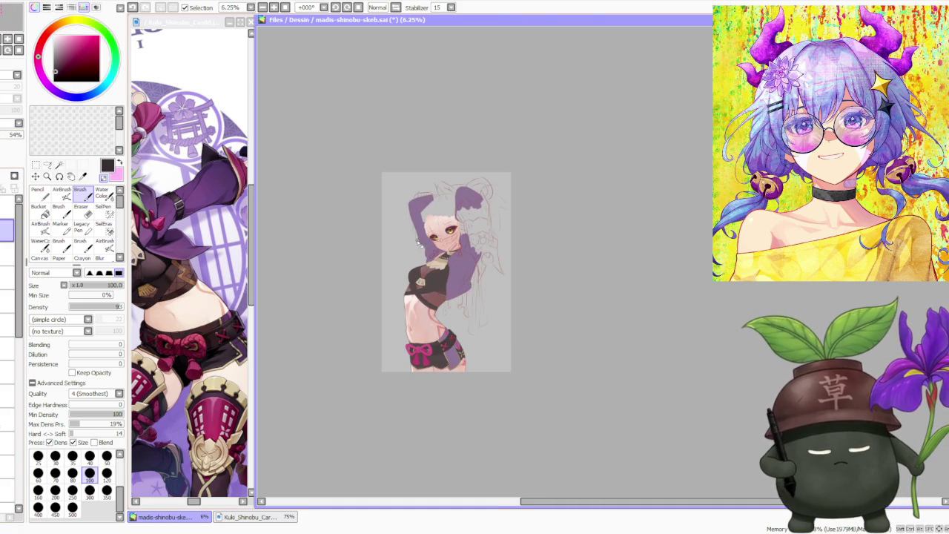
pyautogui.scroll(2, 465, 274)
pyautogui.scroll(3, 399, 350)
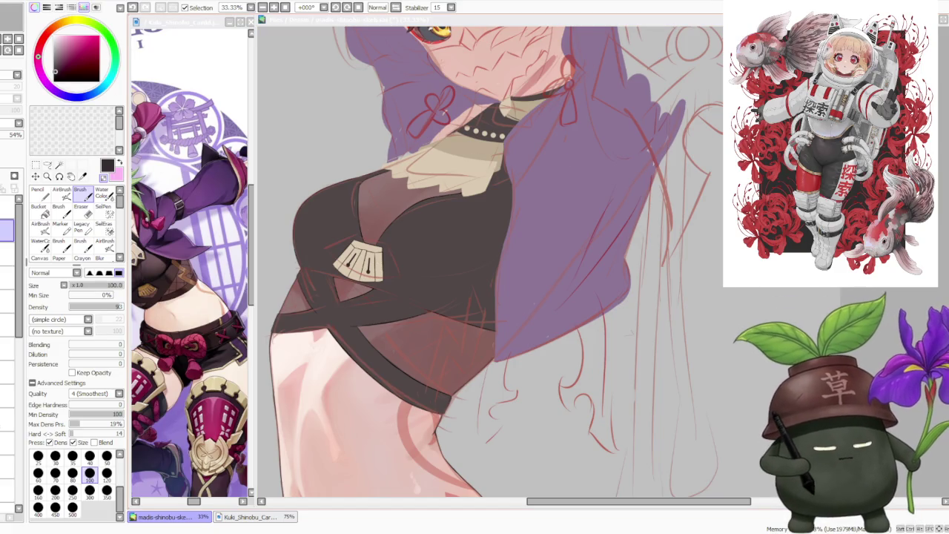
pyautogui.click(7, 300)
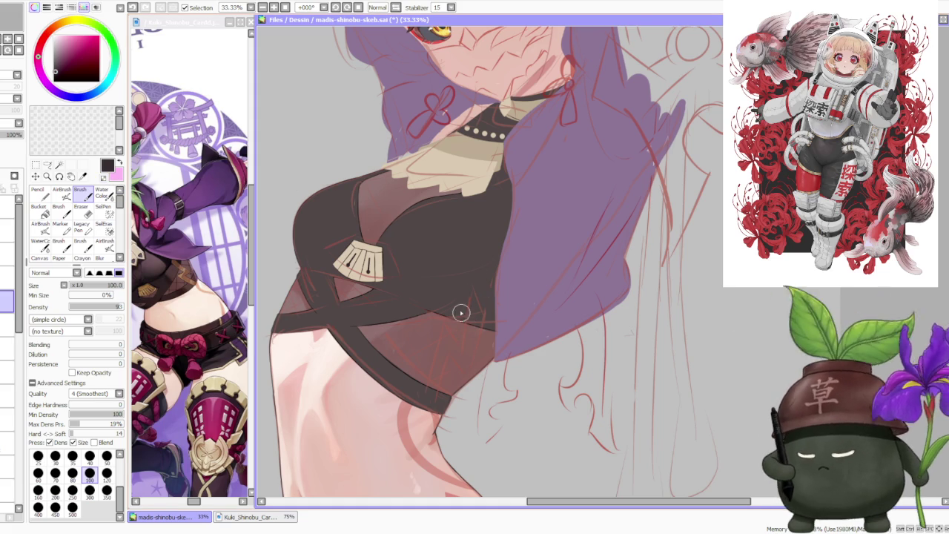
pyautogui.scroll(1, 461, 323)
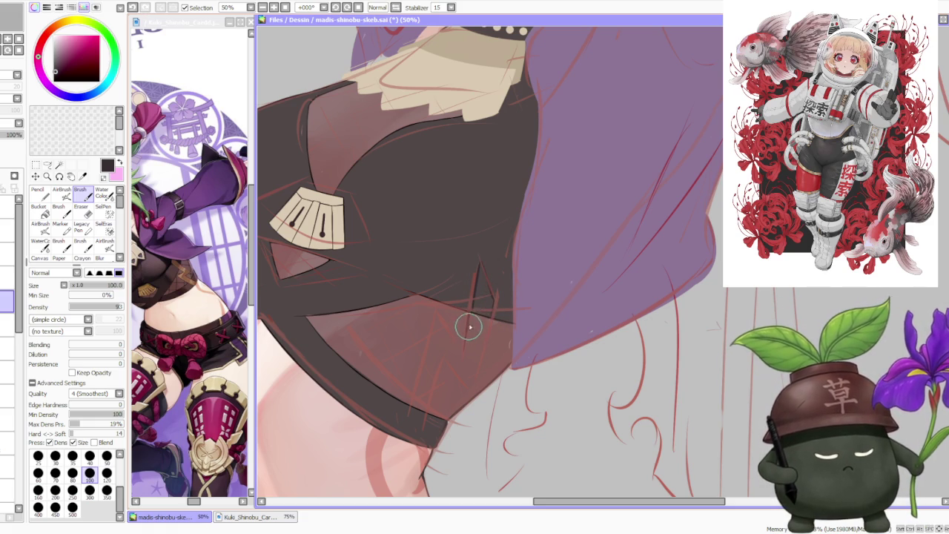
# Step: Draw dark zigzag strokes and touch up the hem on the lower crop top
pyautogui.moveTo(488, 318); pyautogui.dragTo(465, 381)
pyautogui.moveTo(492, 339); pyautogui.dragTo(472, 387)
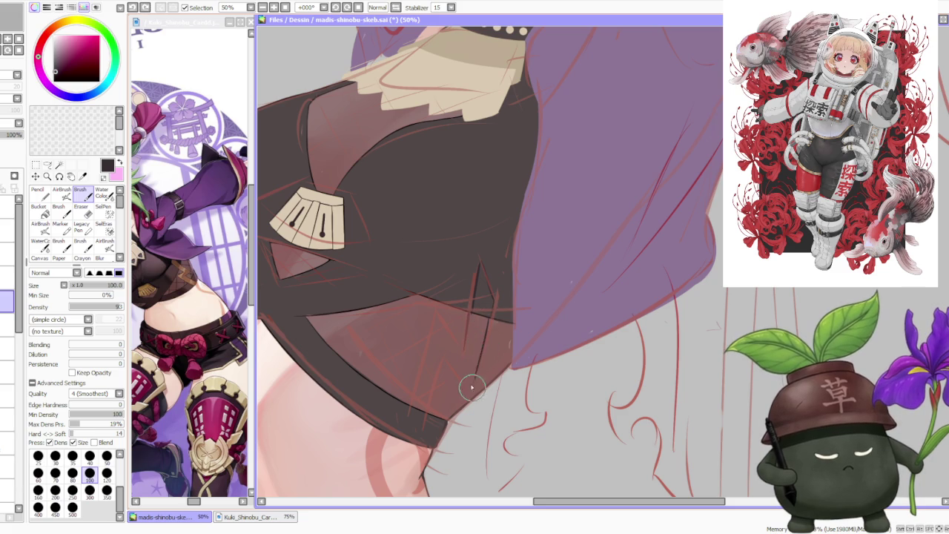
pyautogui.moveTo(443, 352); pyautogui.dragTo(460, 377)
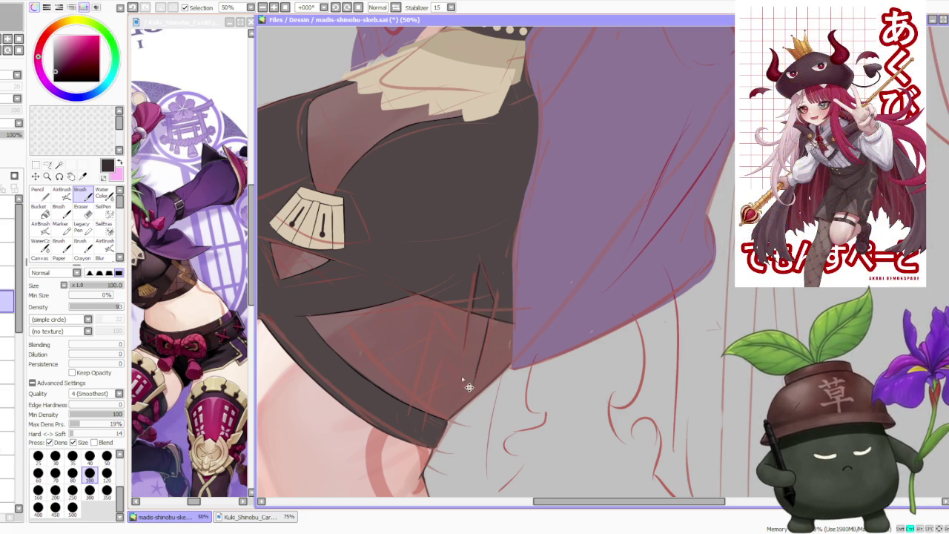
pyautogui.moveTo(439, 309); pyautogui.dragTo(470, 388)
pyautogui.moveTo(459, 342); pyautogui.dragTo(438, 318)
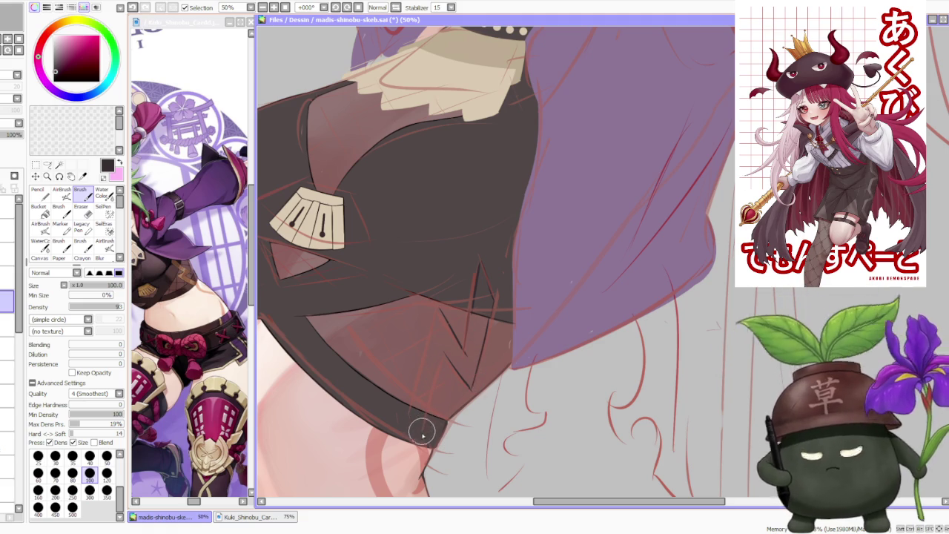
pyautogui.moveTo(423, 413)
pyautogui.mouseDown()
pyautogui.moveTo(416, 445)
pyautogui.moveTo(427, 441)
pyautogui.moveTo(415, 445)
pyautogui.mouseUp()
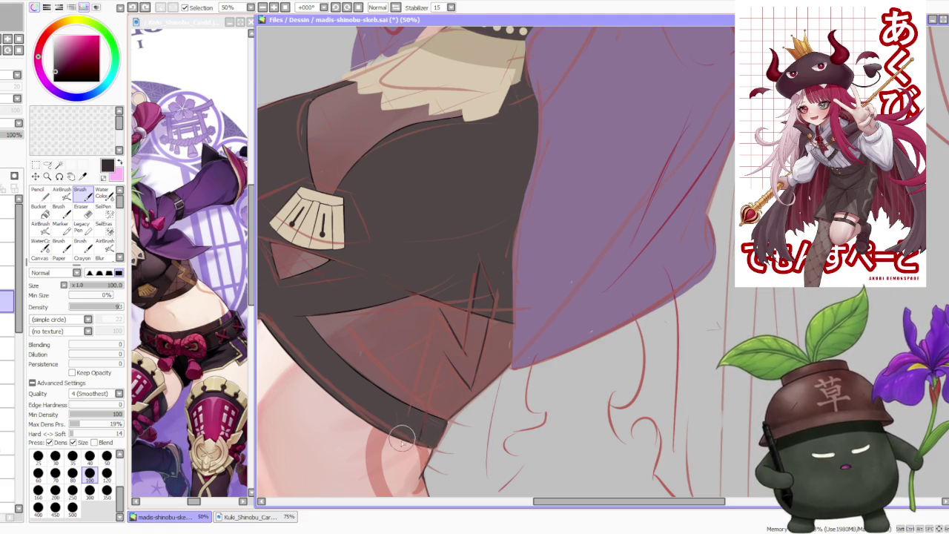
pyautogui.moveTo(411, 406)
pyautogui.mouseDown()
pyautogui.moveTo(442, 354)
pyautogui.moveTo(435, 398)
pyautogui.moveTo(434, 370)
pyautogui.moveTo(422, 370)
pyautogui.moveTo(407, 404)
pyautogui.moveTo(442, 288)
pyautogui.moveTo(438, 297)
pyautogui.mouseUp()
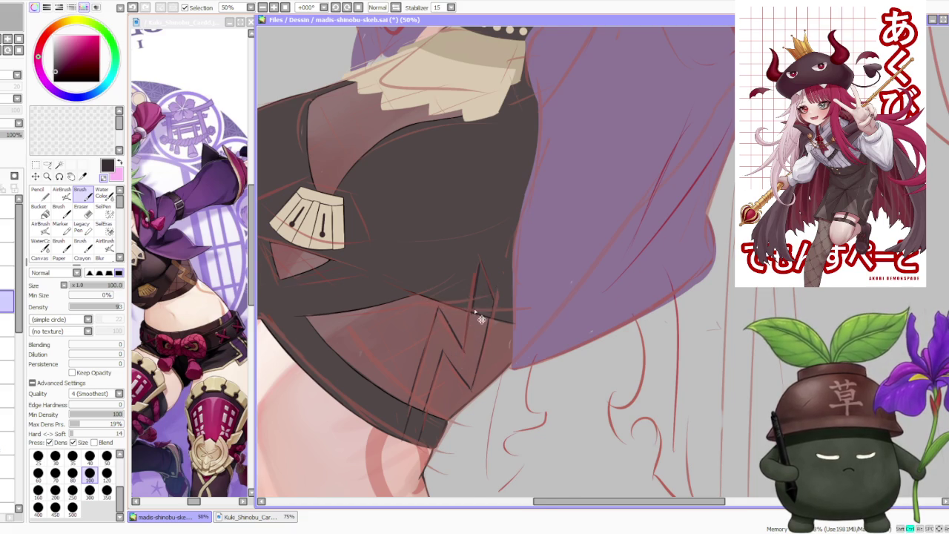
# Step: Ink the zigzag lightning outline further down the crop top's lower band
pyautogui.scroll(2, 471, 305)
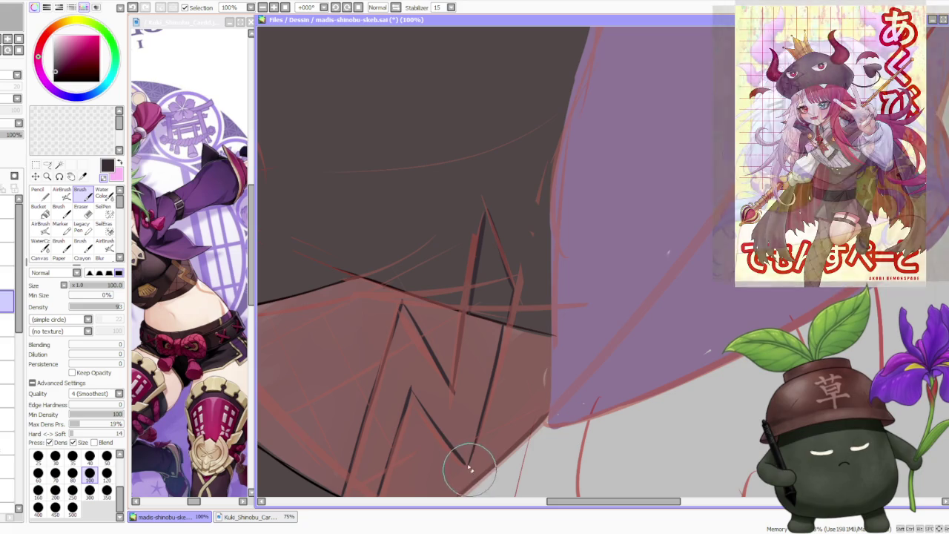
pyautogui.scroll(-2, 471, 467)
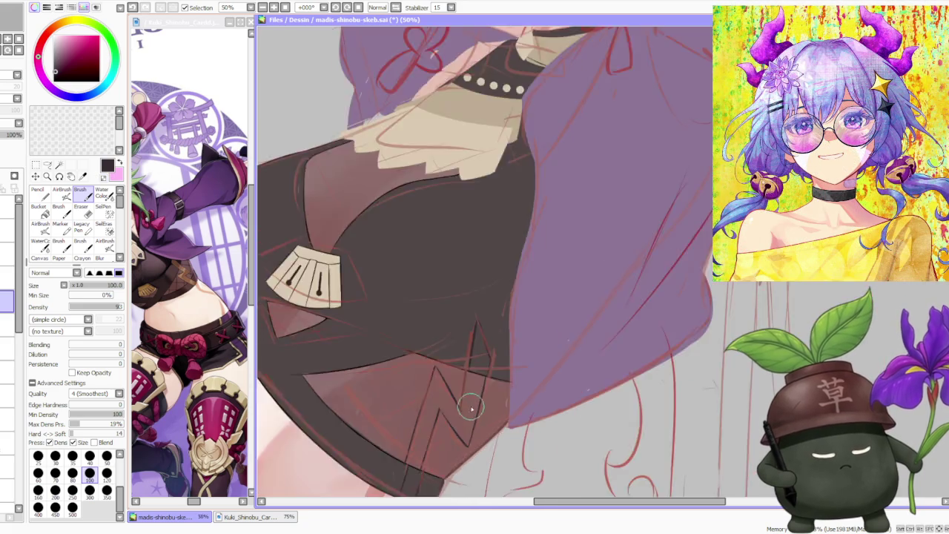
pyautogui.scroll(1, 475, 433)
pyautogui.scroll(1, 460, 423)
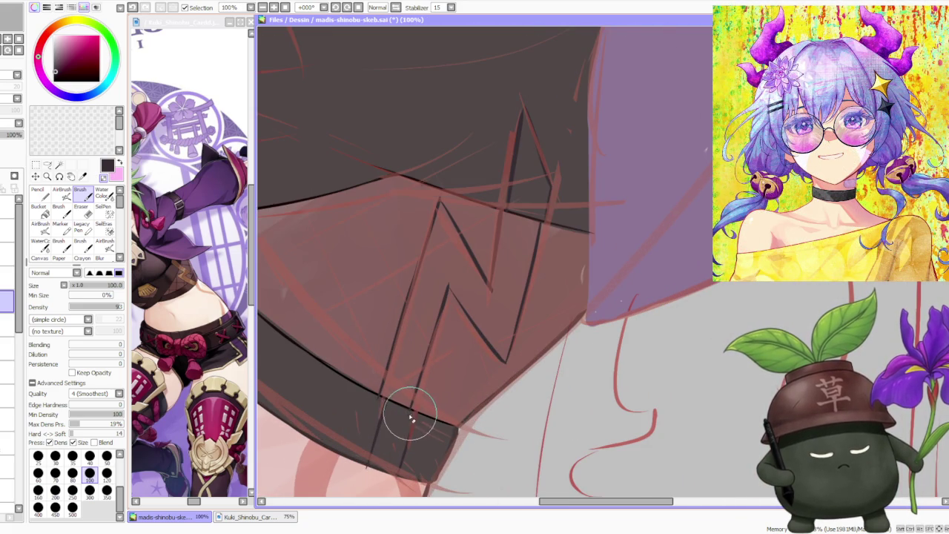
pyautogui.moveTo(376, 402)
pyautogui.mouseDown()
pyautogui.moveTo(371, 451)
pyautogui.moveTo(382, 475)
pyautogui.moveTo(404, 486)
pyautogui.mouseUp()
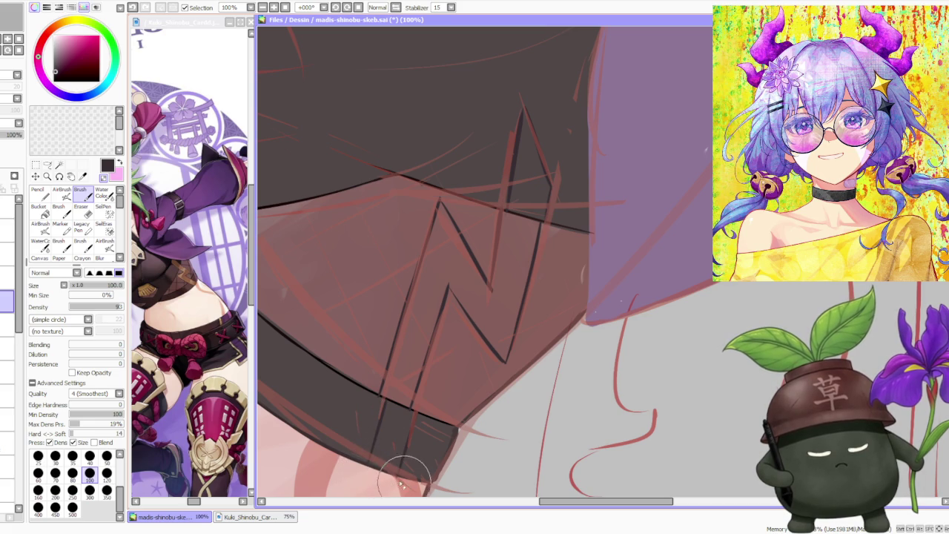
pyautogui.scroll(-3, 404, 480)
pyautogui.scroll(3, 409, 430)
pyautogui.scroll(-3, 409, 430)
pyautogui.scroll(3, 407, 434)
pyautogui.scroll(-5, 404, 434)
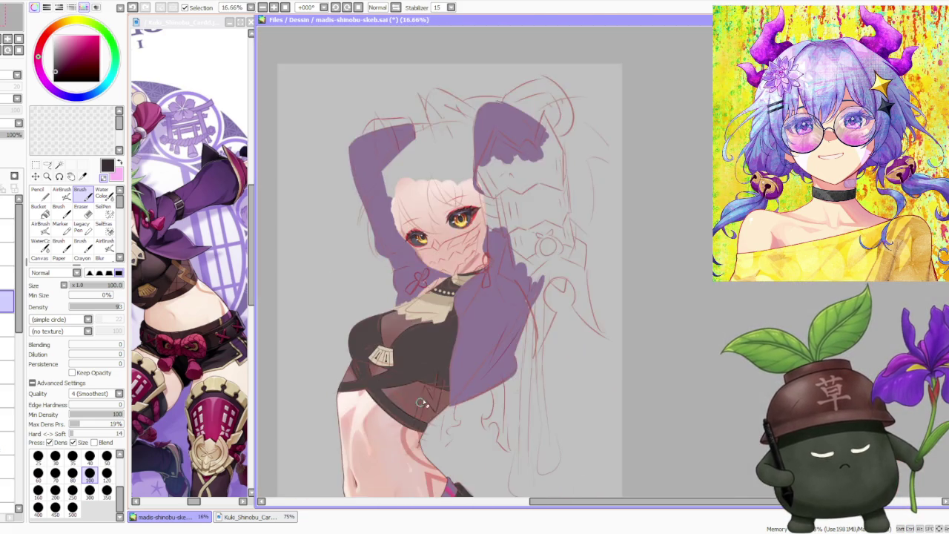
# Step: Hide the red sketch layer after briefly comparing against it
pyautogui.scroll(-1, 445, 371)
pyautogui.scroll(-1, 450, 365)
pyautogui.scroll(1, 450, 367)
pyautogui.scroll(2, 453, 393)
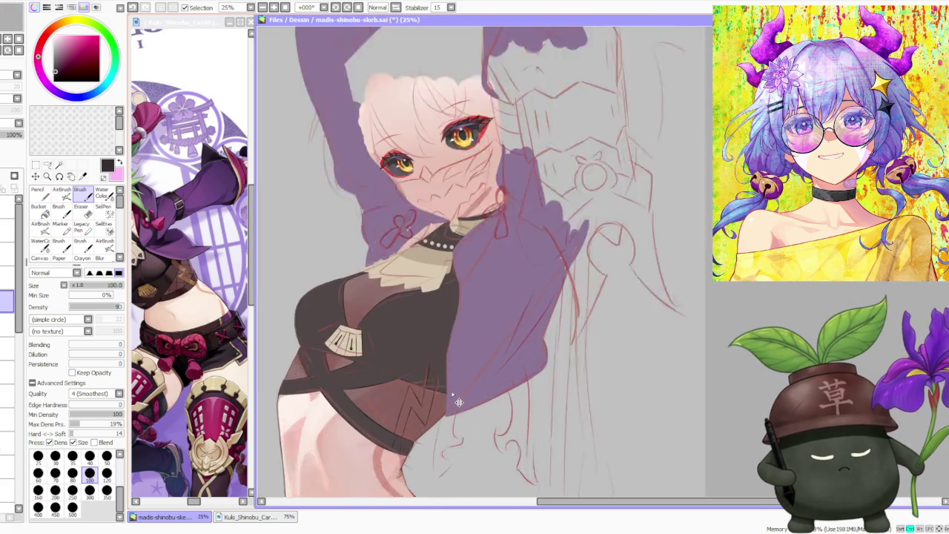
pyautogui.scroll(2, 454, 397)
pyautogui.scroll(1, 452, 394)
pyautogui.scroll(-4, 451, 394)
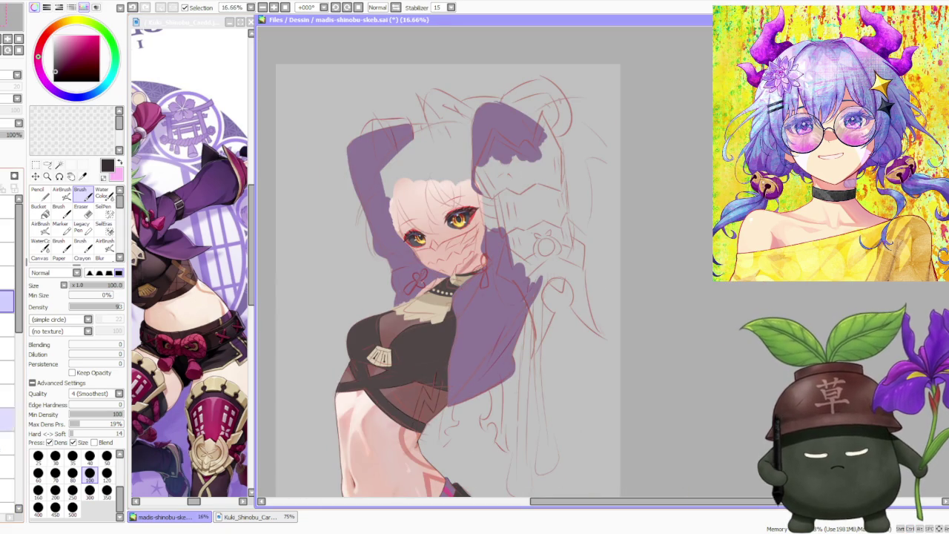
pyautogui.click(8, 244)
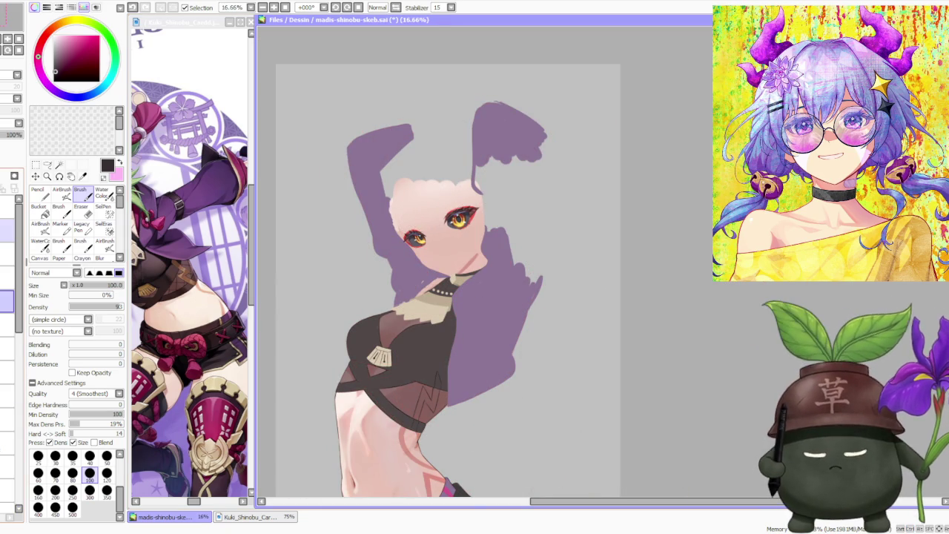
pyautogui.click(7, 245)
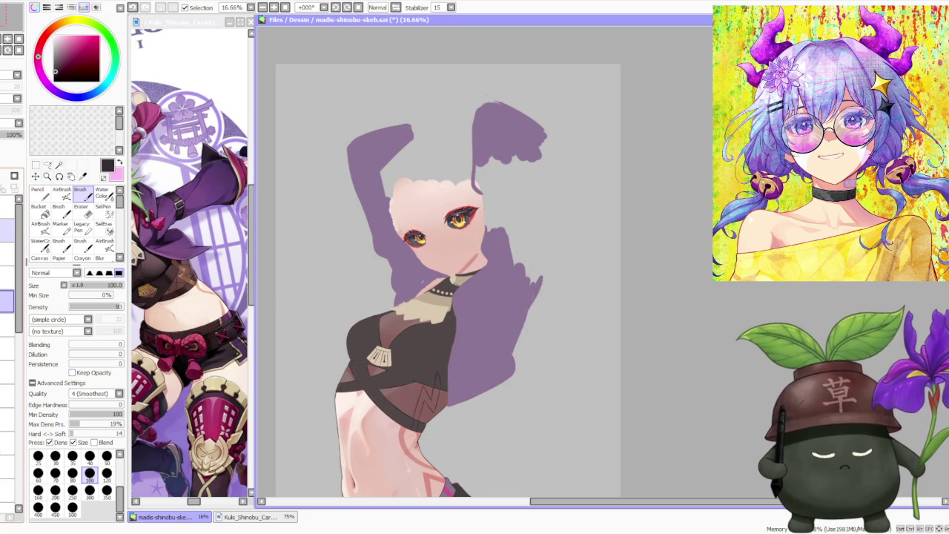
# Step: Close the top of the lightning-bolt outline and darken the crop top's lower band
pyautogui.scroll(5, 451, 425)
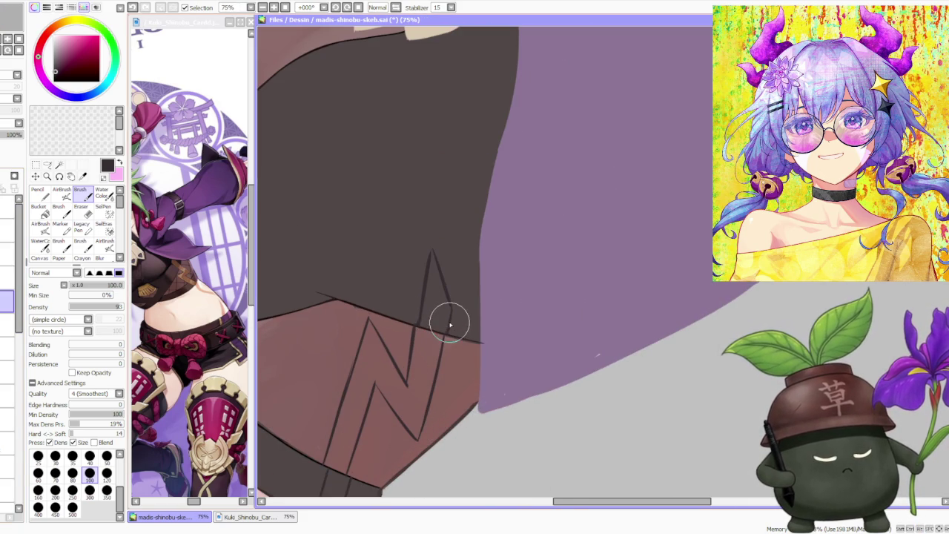
pyautogui.moveTo(454, 334)
pyautogui.mouseDown()
pyautogui.moveTo(438, 314)
pyautogui.moveTo(435, 257)
pyautogui.mouseUp()
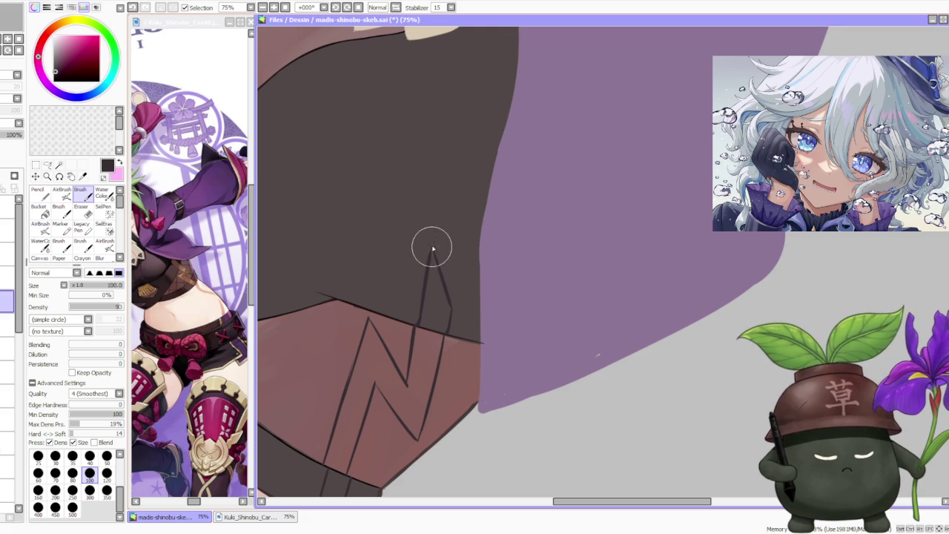
pyautogui.scroll(-3, 432, 250)
pyautogui.scroll(-2, 415, 297)
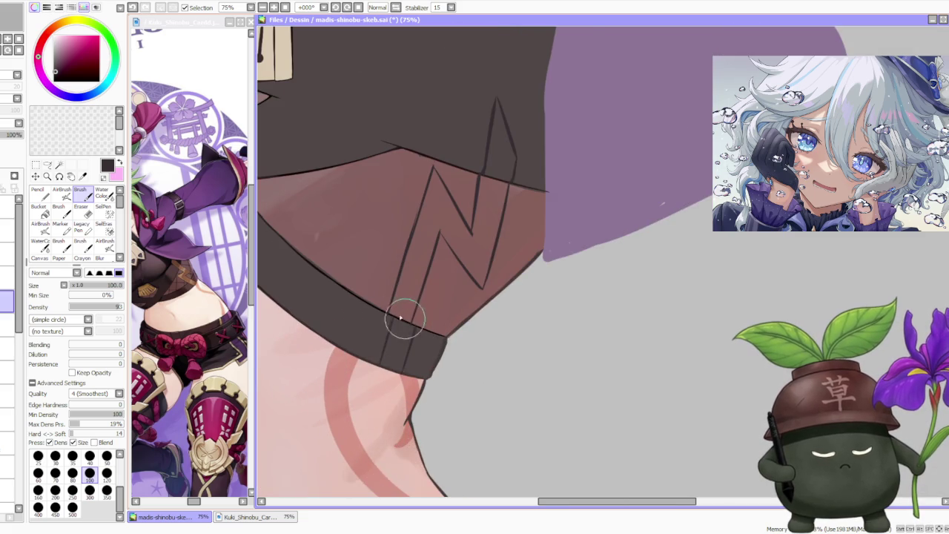
pyautogui.scroll(1, 402, 313)
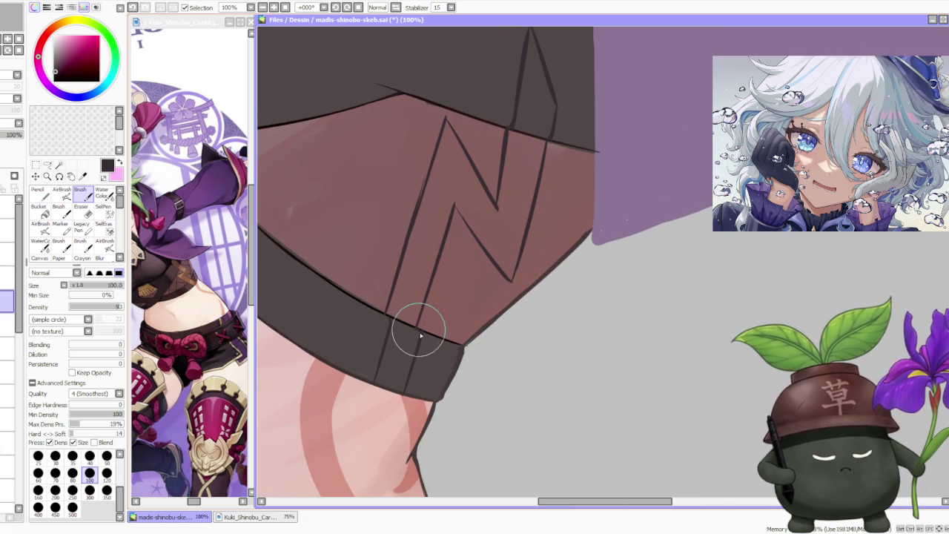
pyautogui.moveTo(423, 335)
pyautogui.mouseDown()
pyautogui.moveTo(401, 396)
pyautogui.moveTo(402, 377)
pyautogui.moveTo(371, 381)
pyautogui.moveTo(381, 380)
pyautogui.mouseUp()
pyautogui.scroll(-2, 380, 380)
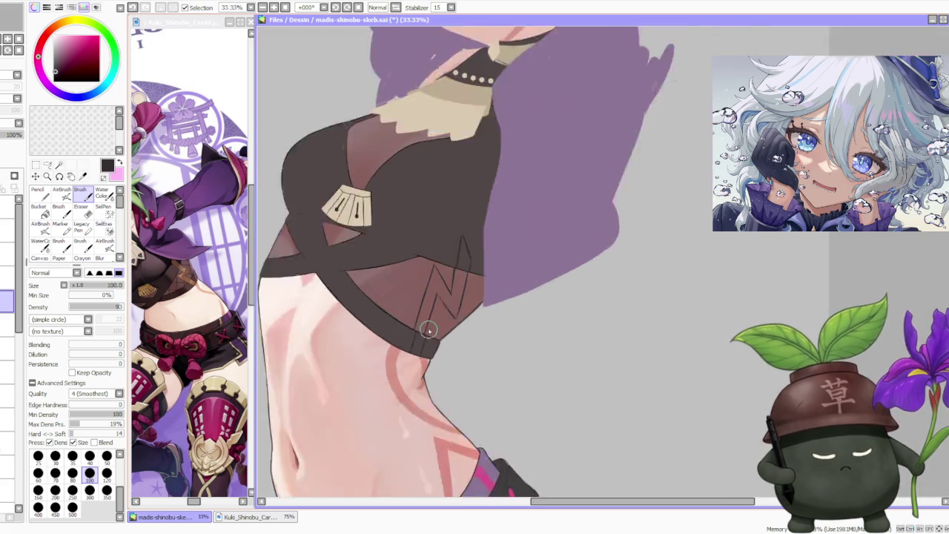
# Step: Sample the beige collar colour
pyautogui.scroll(-2, 380, 379)
pyautogui.scroll(-2, 380, 379)
pyautogui.scroll(-1, 469, 210)
pyautogui.scroll(1, 468, 210)
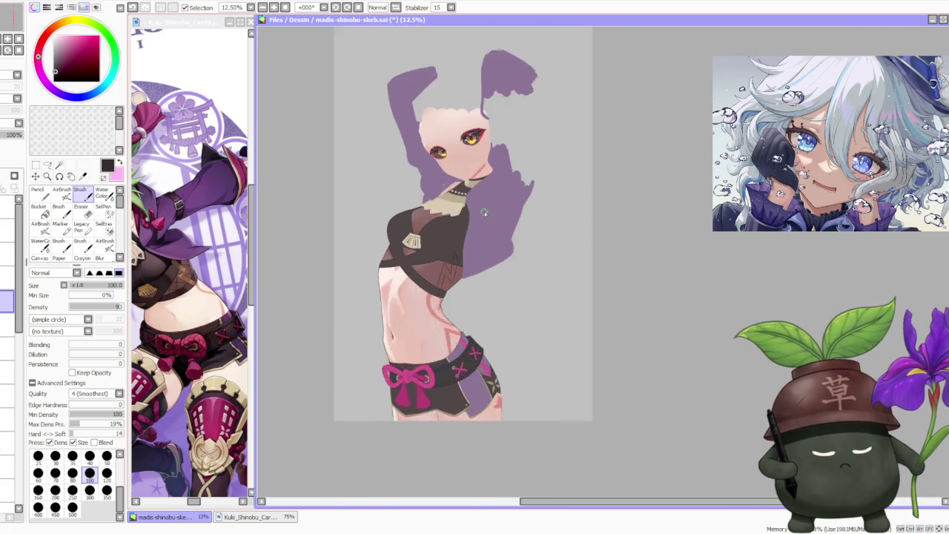
pyautogui.scroll(1, 482, 205)
pyautogui.scroll(-1, 411, 259)
pyautogui.scroll(2, 410, 258)
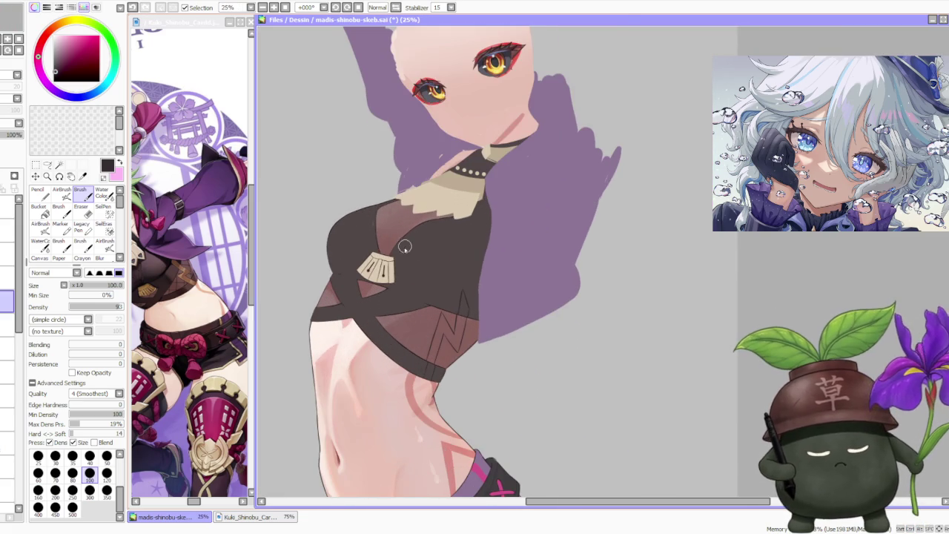
pyautogui.keyDown('alt'); pyautogui.click(455, 182); pyautogui.keyUp('alt')
# Step: Select the lower layer as the fill target
pyautogui.click(7, 324)
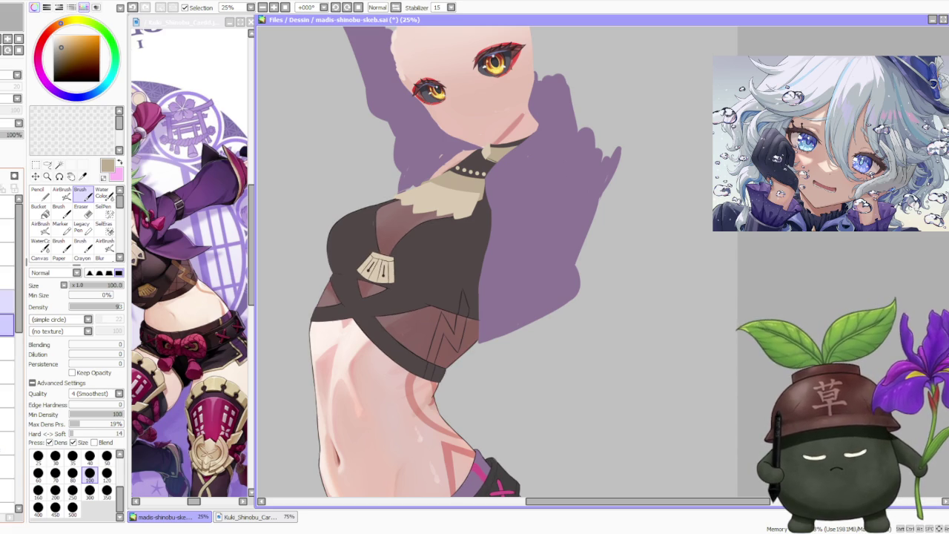
pyautogui.click(8, 301)
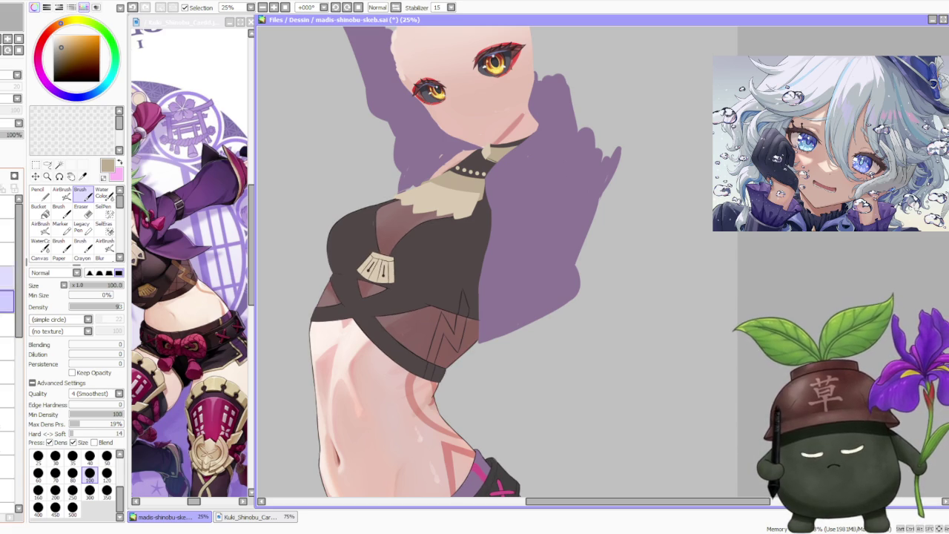
pyautogui.click(8, 324)
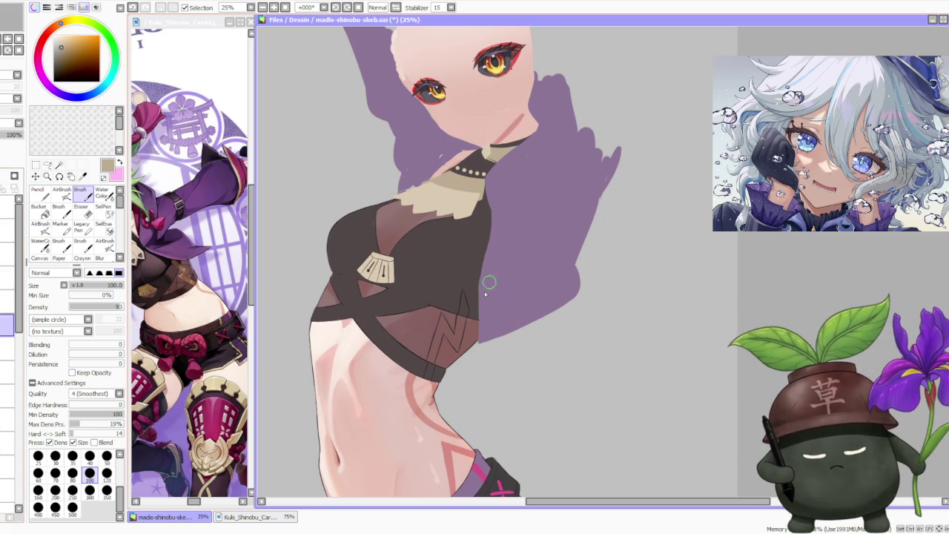
pyautogui.click(8, 300)
pyautogui.click(7, 324)
# Step: Bucket-fill the three lightning-bolt sections with the beige colour
pyautogui.click(39, 211)
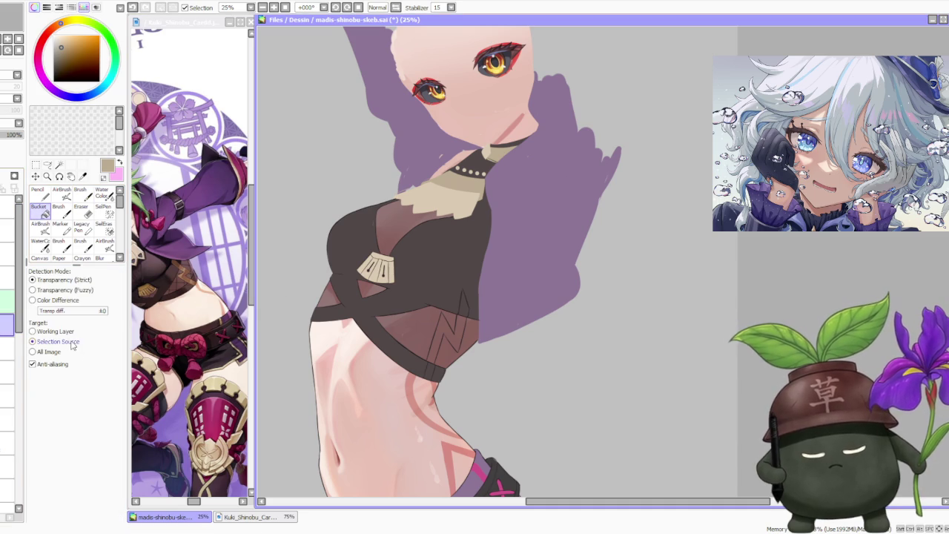
pyautogui.click(450, 334)
pyautogui.click(464, 299)
pyautogui.click(430, 371)
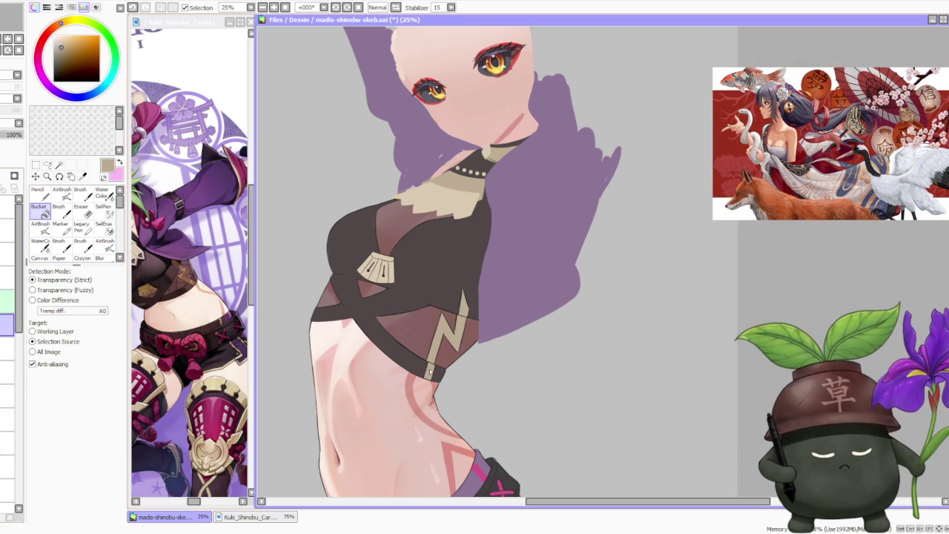
pyautogui.press('b')
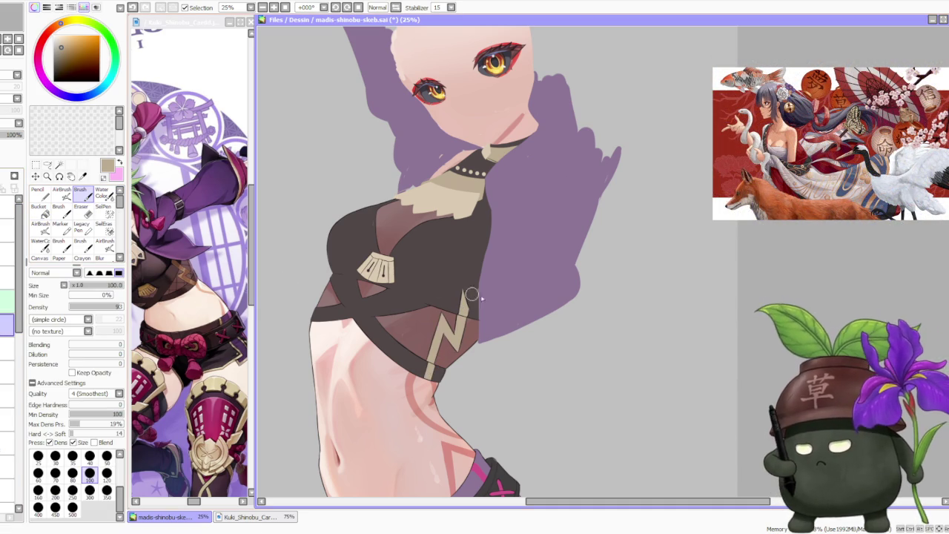
pyautogui.scroll(1, 499, 319)
pyautogui.scroll(-3, 449, 272)
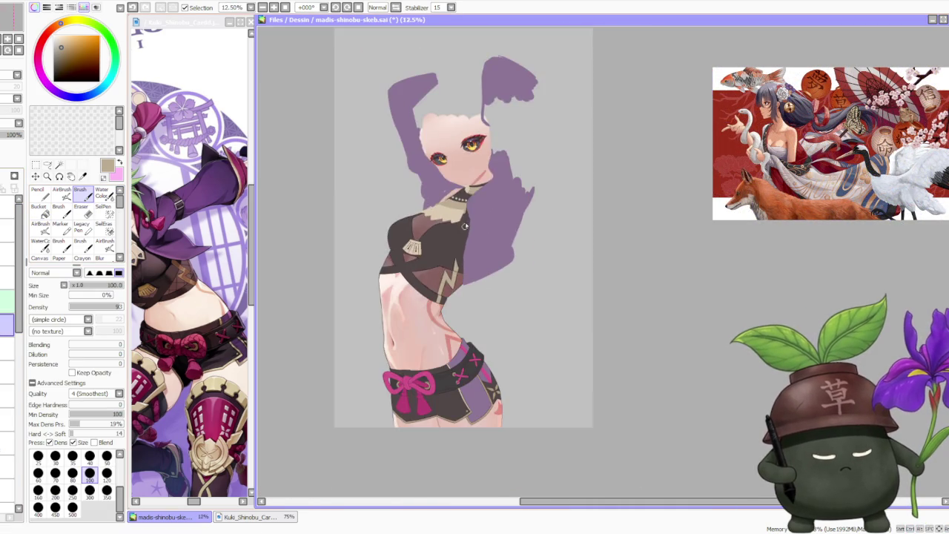
# Step: Select the 75%-opacity layer and sample the dark brown clothing colour
pyautogui.scroll(-1, 483, 223)
pyautogui.scroll(-1, 482, 223)
pyautogui.scroll(1, 481, 207)
pyautogui.scroll(1, 480, 174)
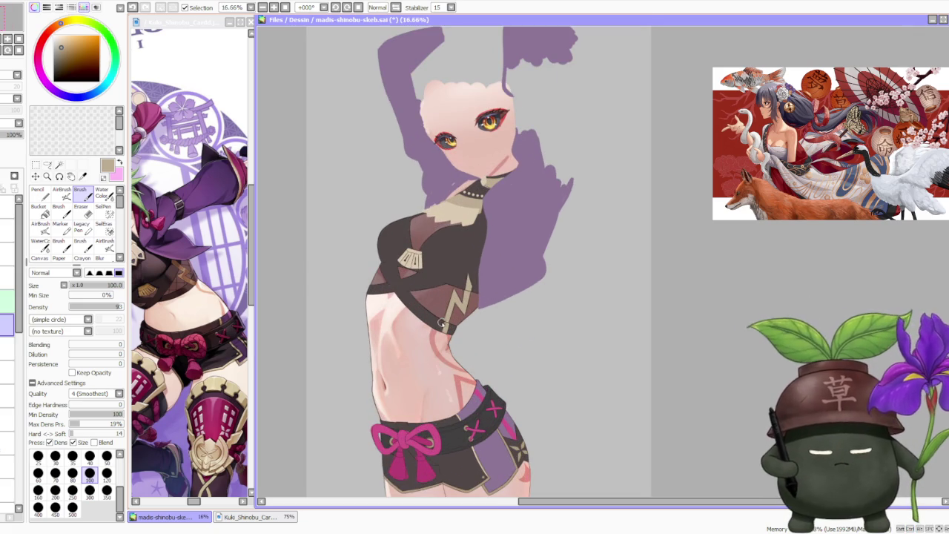
pyautogui.scroll(-1, 443, 290)
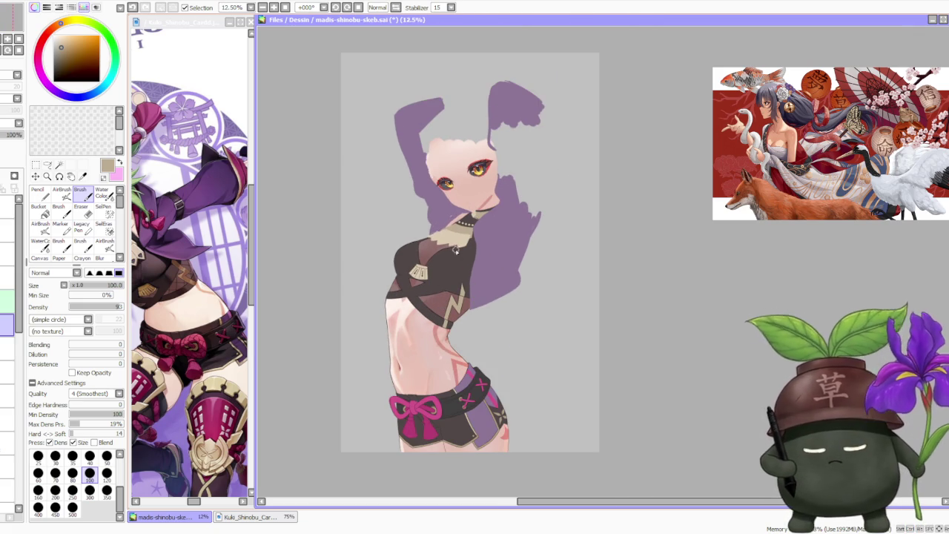
pyautogui.scroll(2, 459, 256)
pyautogui.scroll(-2, 7, 436)
pyautogui.scroll(-2, 8, 436)
pyautogui.click(7, 391)
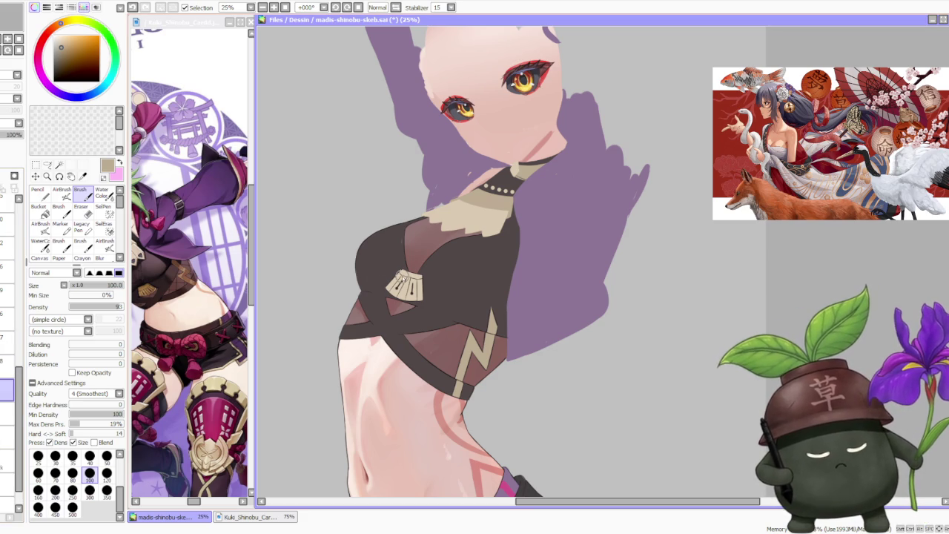
pyautogui.keyDown('alt'); pyautogui.click(428, 313); pyautogui.keyUp('alt')
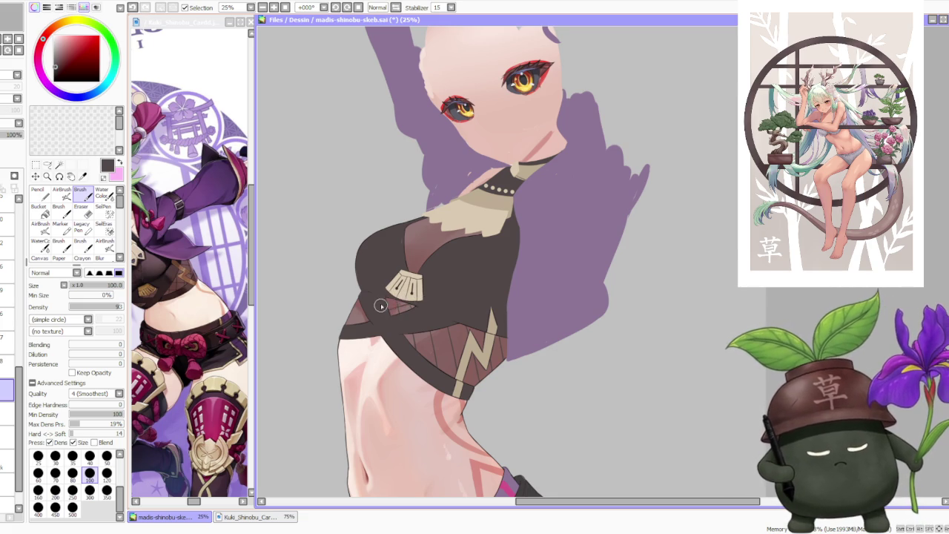
# Step: Undo the last badge-area stroke and rotate the view 45° counterclockwise
pyautogui.hotkey('ctrl', 'z')
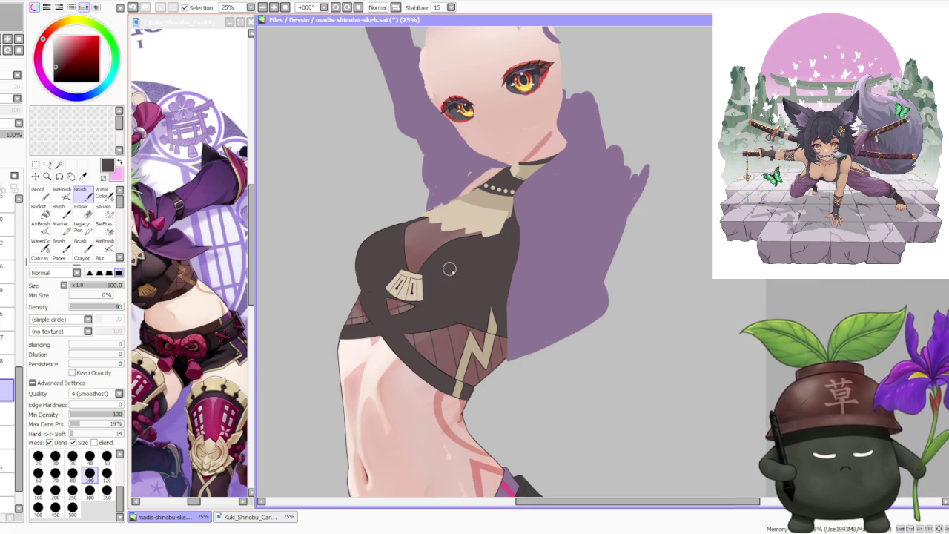
pyautogui.scroll(-2, 447, 269)
pyautogui.scroll(2, 459, 230)
pyautogui.scroll(-1, 475, 186)
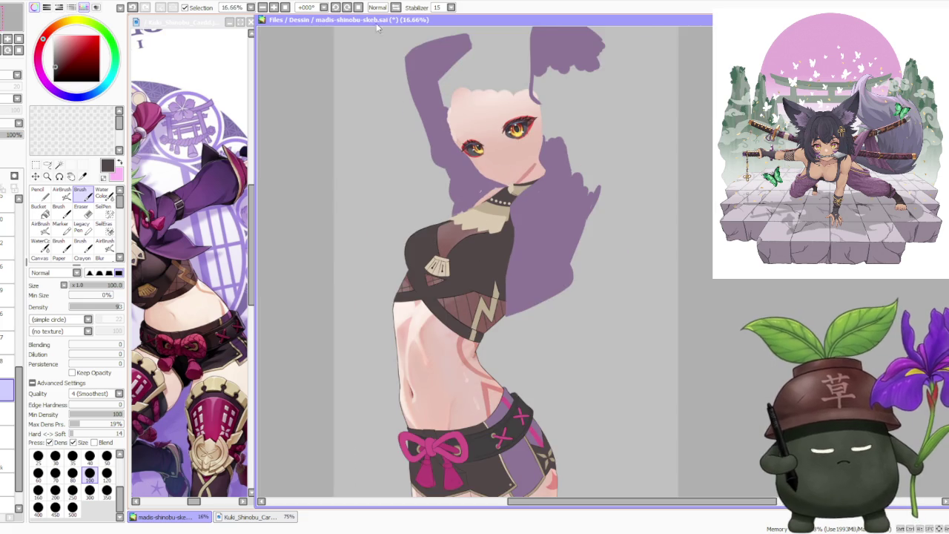
pyautogui.click(334, 7)
pyautogui.click(335, 7)
pyautogui.click(335, 7)
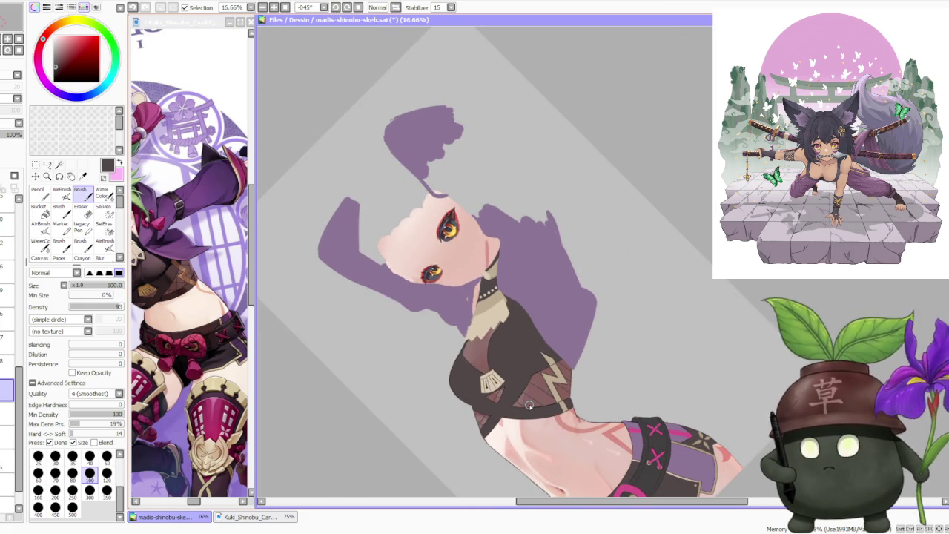
pyautogui.scroll(1, 527, 405)
pyautogui.scroll(1, 521, 407)
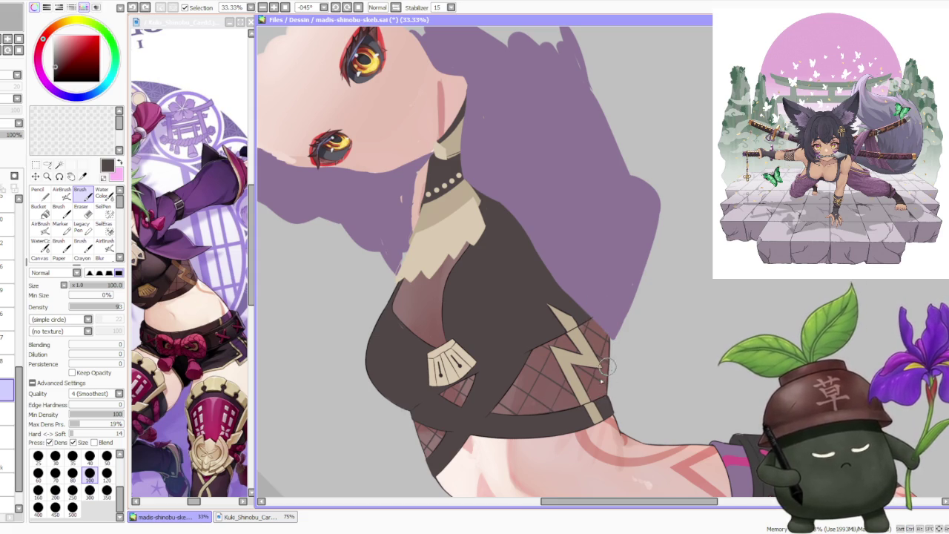
# Step: Paint the dark crop-top colour over the pale collar's lower edge
pyautogui.scroll(-1, 604, 358)
pyautogui.scroll(-1, 607, 338)
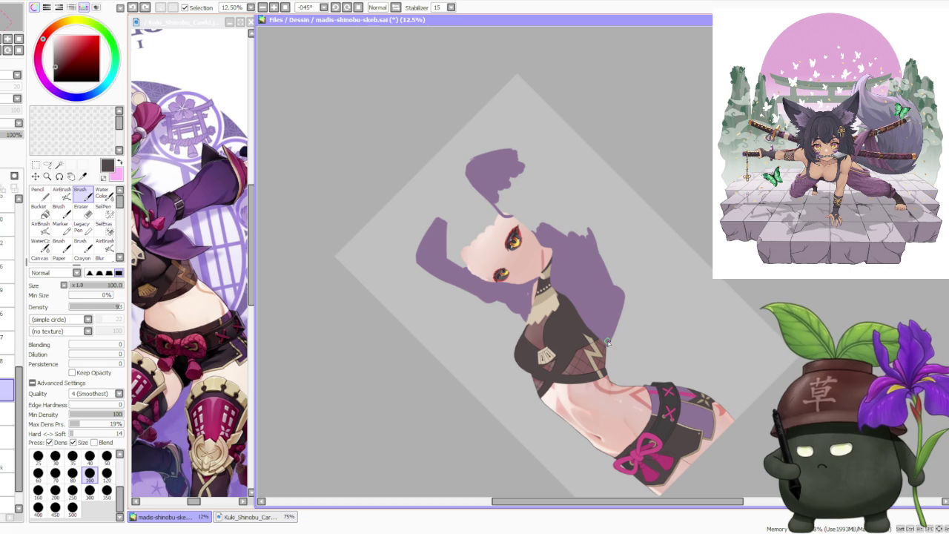
pyautogui.scroll(2, 607, 340)
pyautogui.scroll(1, 569, 315)
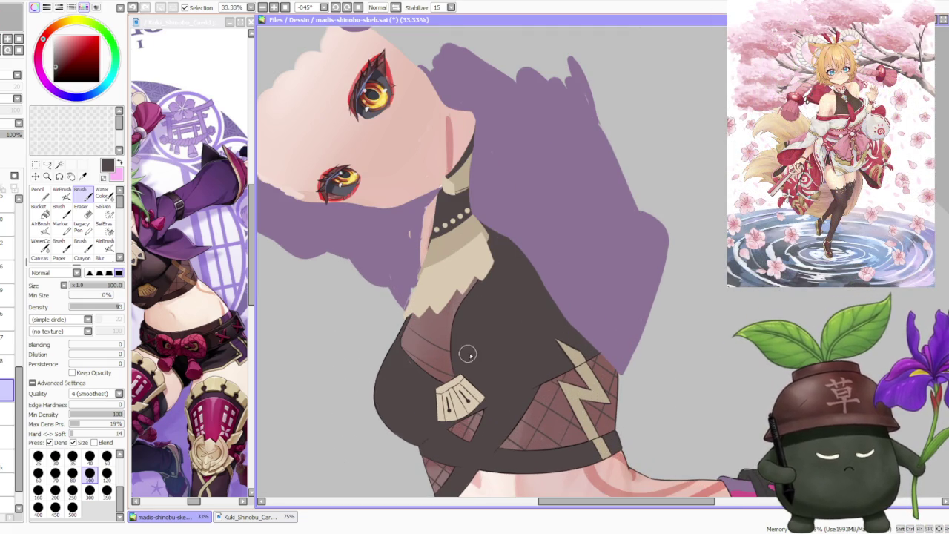
pyautogui.moveTo(430, 314); pyautogui.dragTo(463, 334)
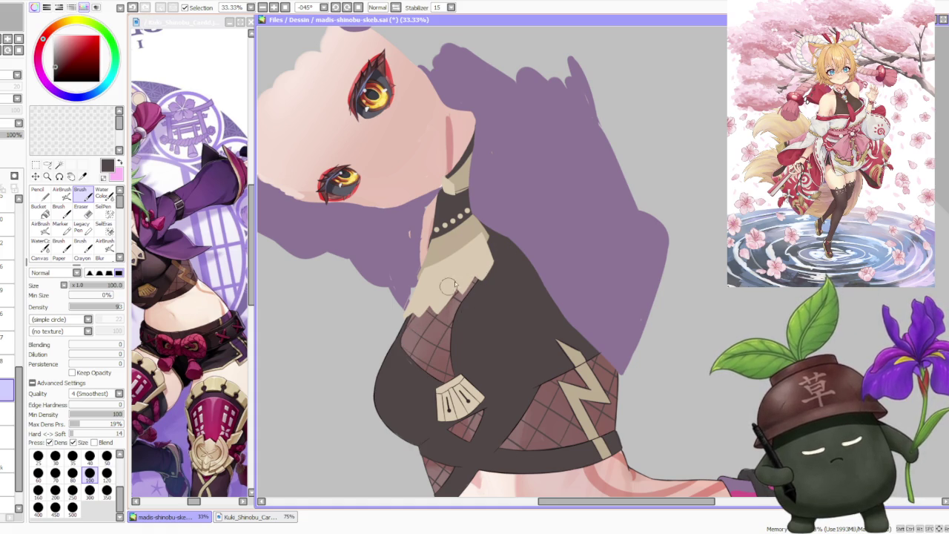
pyautogui.scroll(-3, 445, 288)
pyautogui.scroll(1, 499, 228)
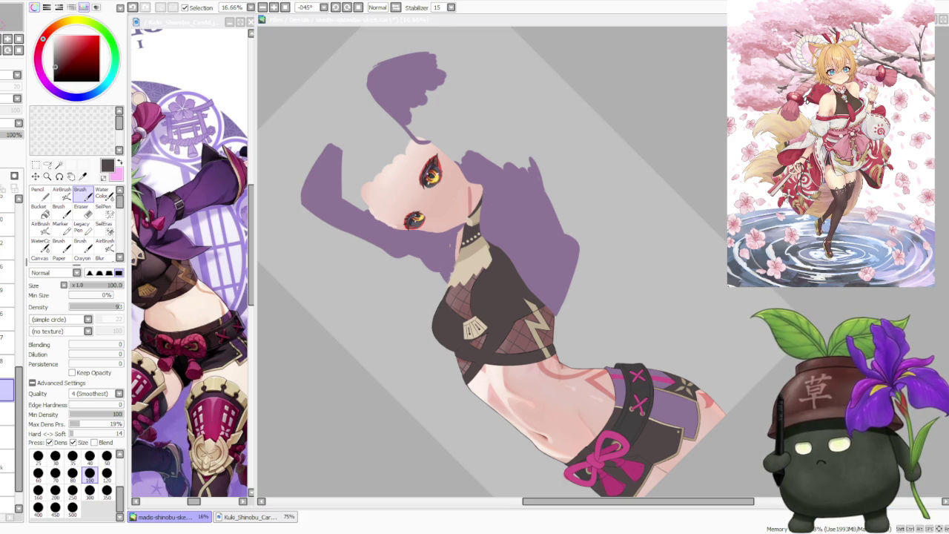
# Step: Zoom in and out on the Kuki Shinobu reference, then return to the canvas
pyautogui.hotkey('alt', 'Tab')
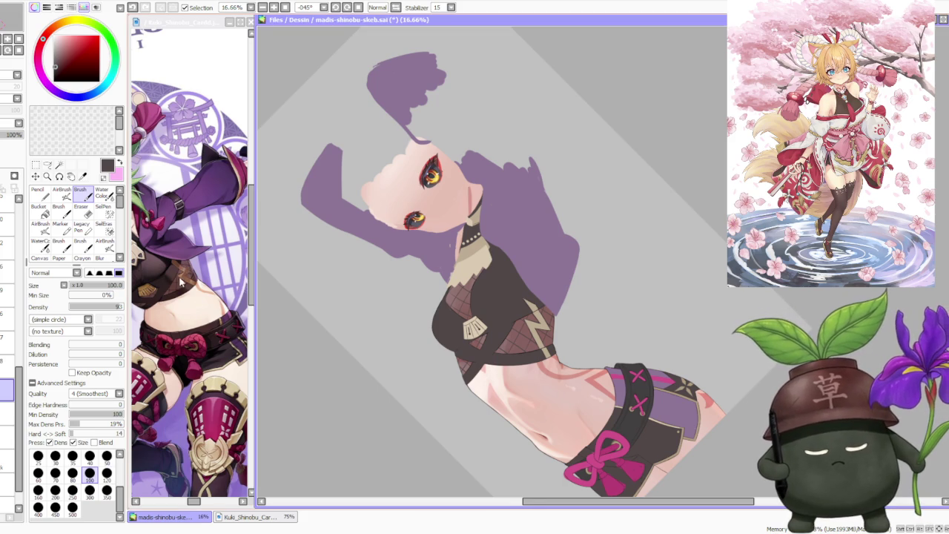
pyautogui.click(182, 276)
pyautogui.scroll(3, 187, 289)
pyautogui.scroll(-2, 190, 301)
pyautogui.scroll(-1, 191, 301)
pyautogui.scroll(5, 193, 311)
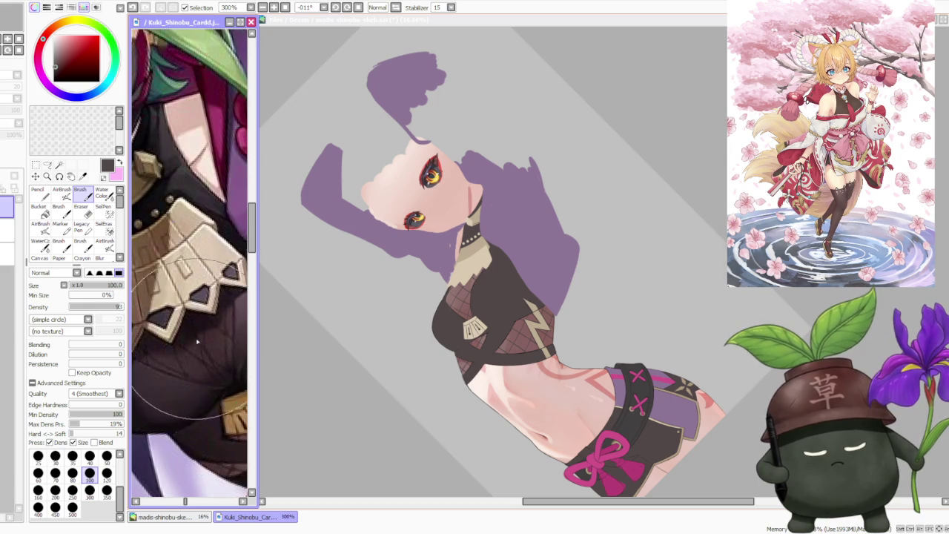
pyautogui.scroll(-2, 197, 338)
pyautogui.scroll(-1, 197, 338)
pyautogui.scroll(-1, 197, 338)
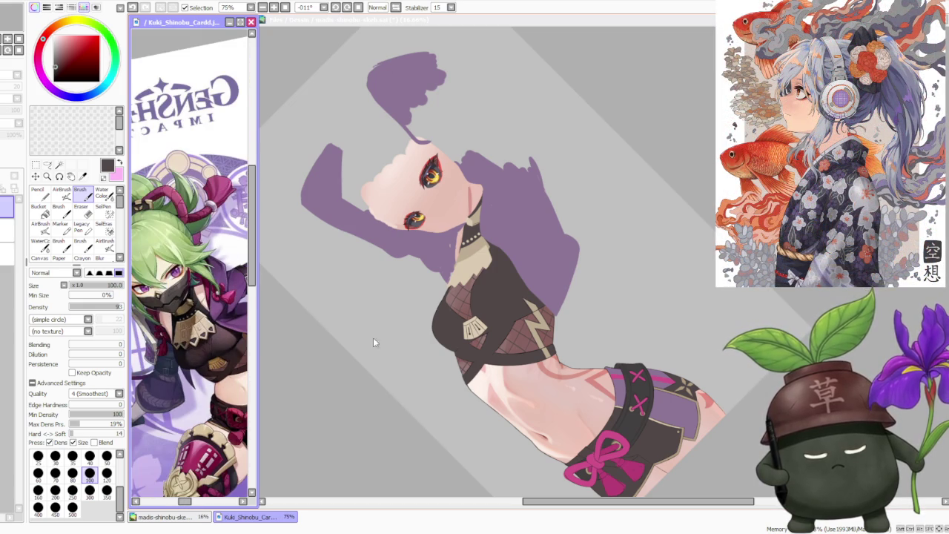
pyautogui.click(663, 134)
pyautogui.scroll(-2, 523, 160)
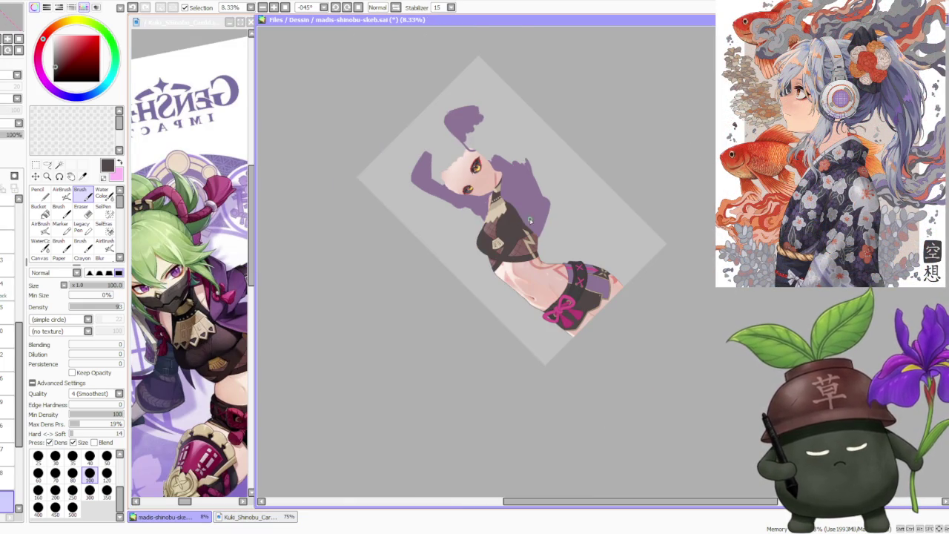
pyautogui.scroll(3, 556, 235)
pyautogui.scroll(1, 524, 217)
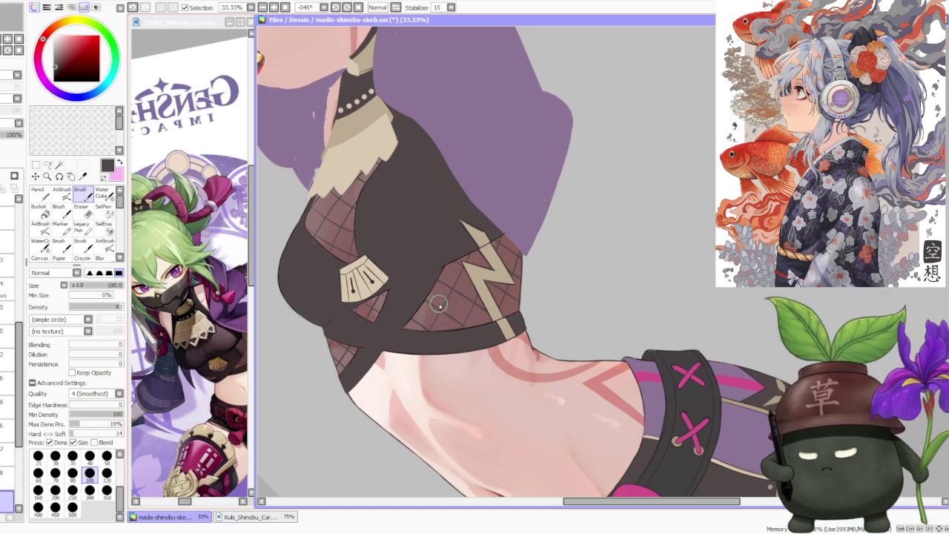
pyautogui.scroll(2, 449, 315)
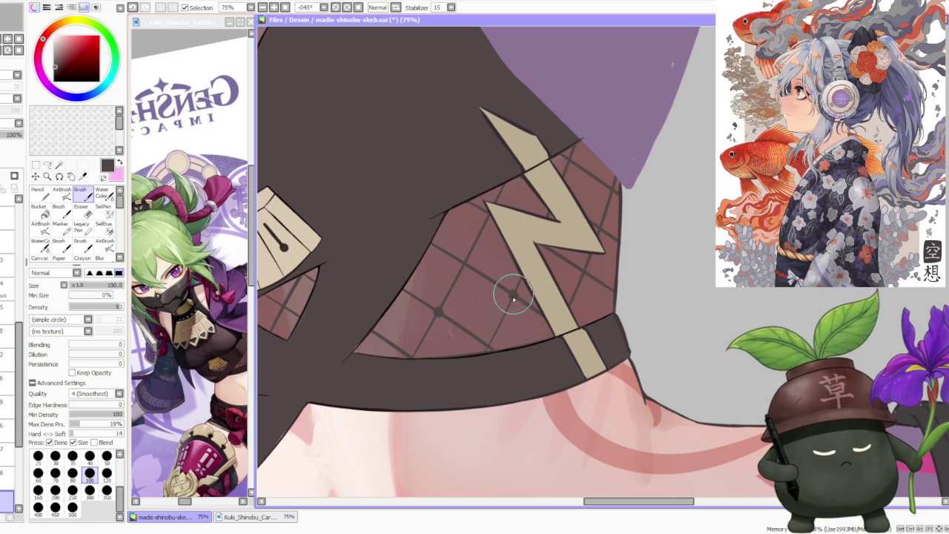
pyautogui.scroll(-3, 509, 271)
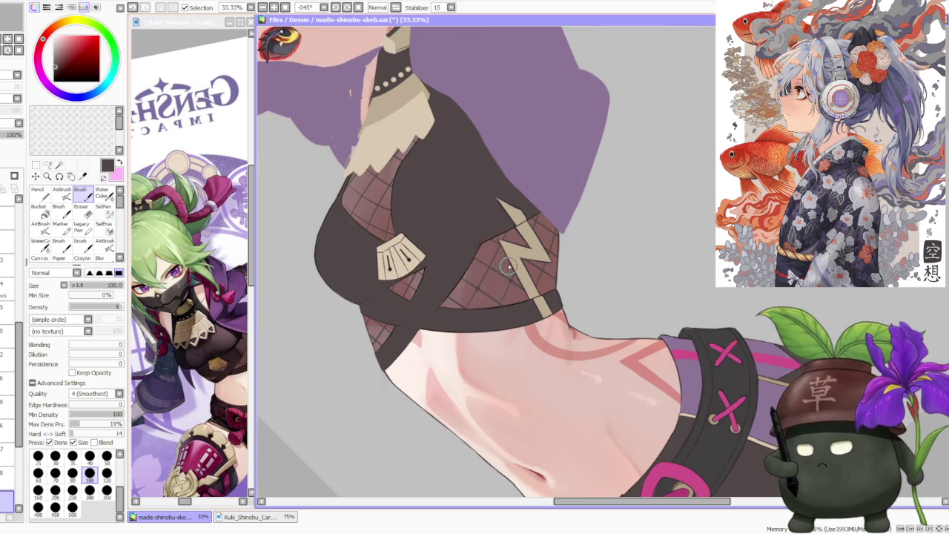
pyautogui.scroll(1, 512, 250)
pyautogui.scroll(2, 491, 269)
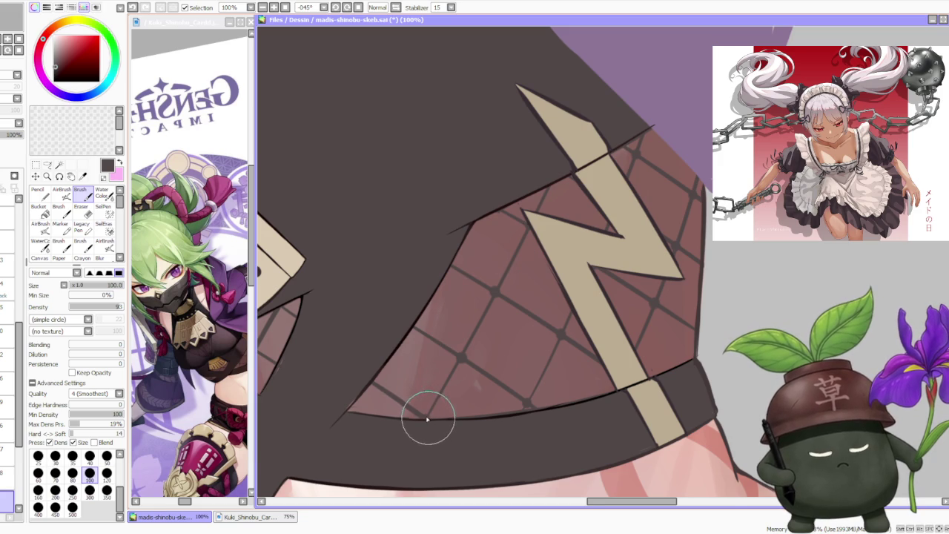
pyautogui.scroll(-4, 428, 420)
pyautogui.scroll(-4, 438, 383)
pyautogui.scroll(4, 434, 262)
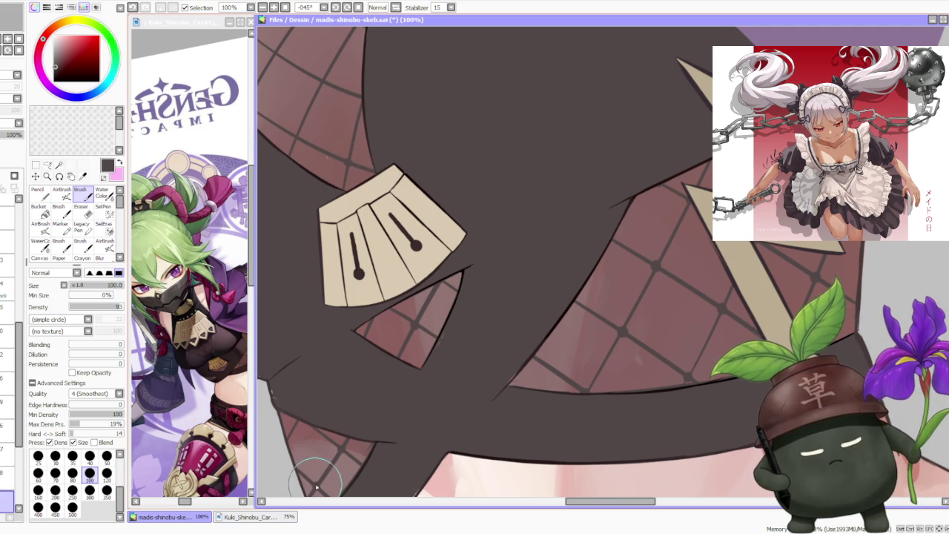
pyautogui.scroll(-5, 297, 434)
pyautogui.scroll(-2, 395, 272)
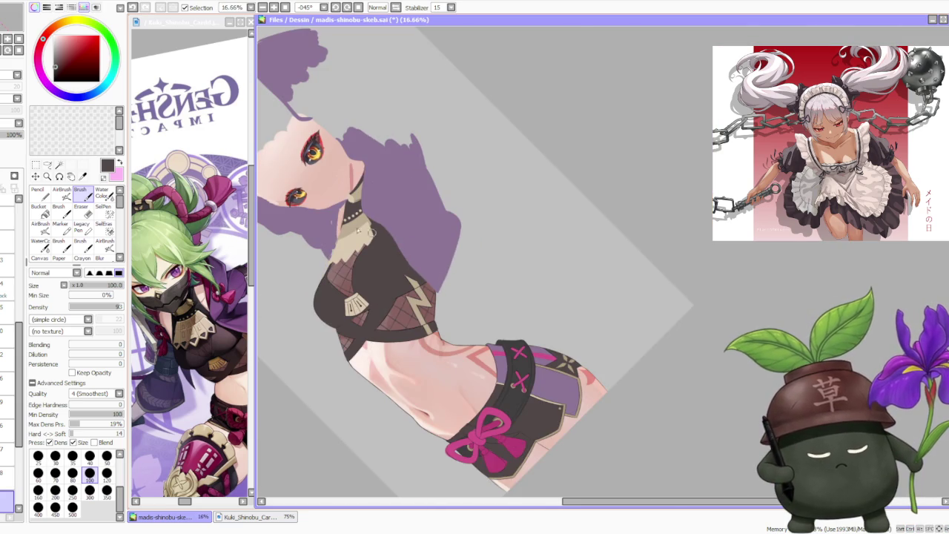
pyautogui.scroll(2, 382, 237)
pyautogui.scroll(3, 393, 338)
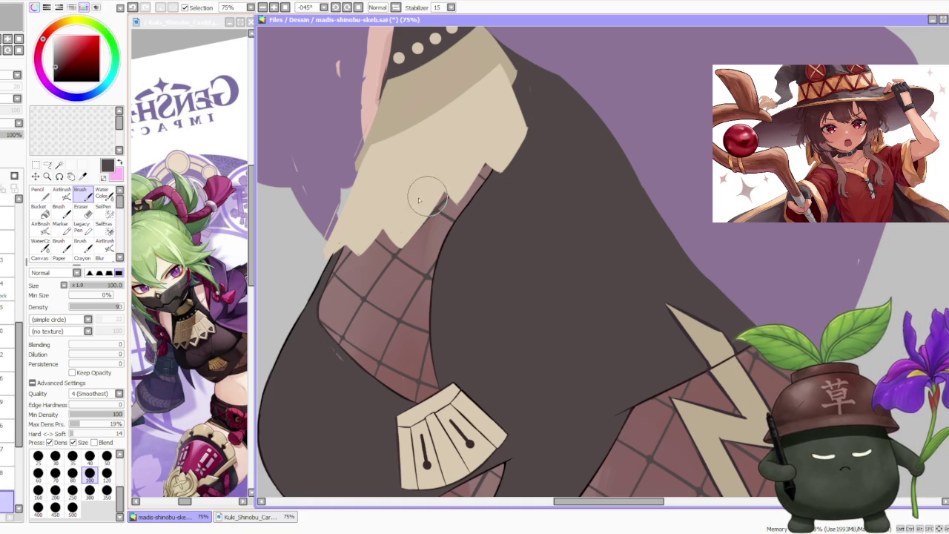
pyautogui.scroll(-3, 436, 220)
pyautogui.scroll(-1, 436, 220)
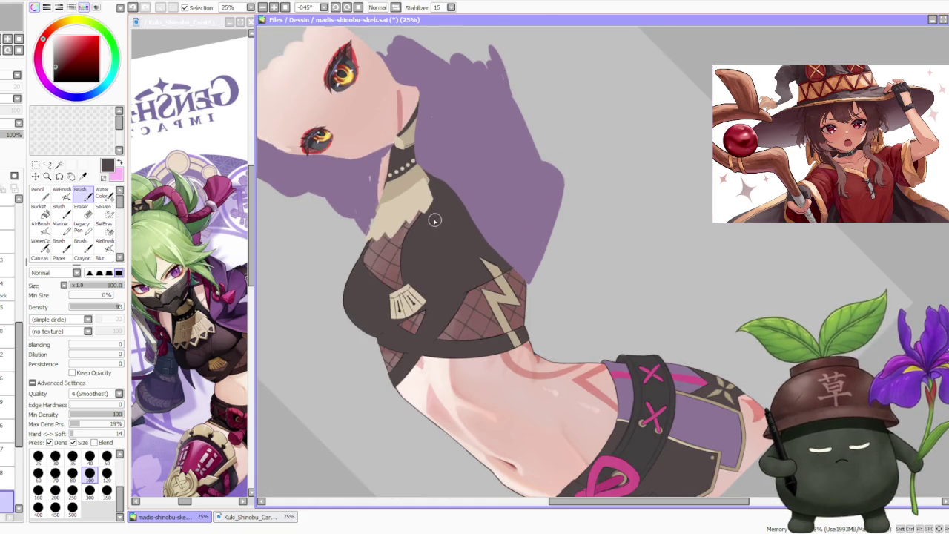
pyautogui.scroll(-2, 436, 220)
pyautogui.scroll(-1, 442, 174)
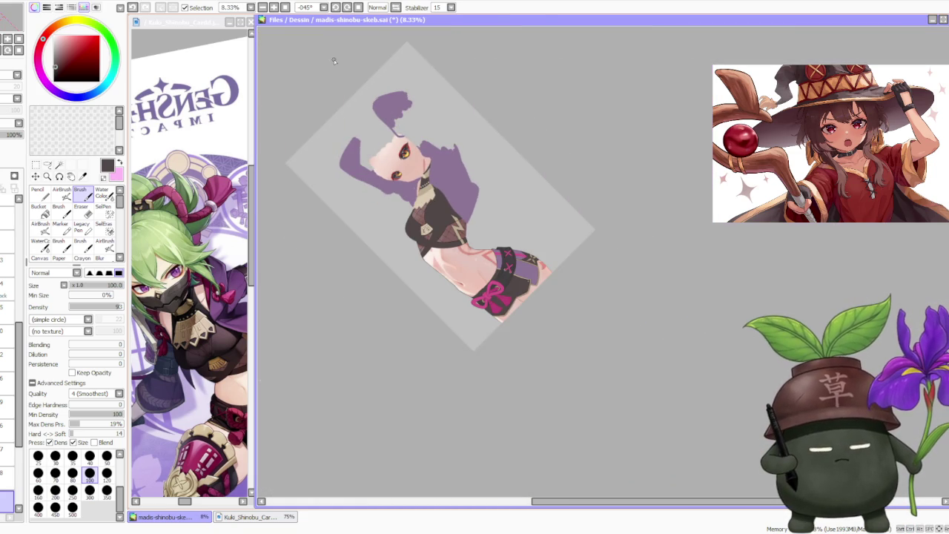
pyautogui.click(358, 6)
# Step: Select a lower layer and switch to the soft AirBrush
pyautogui.scroll(-1, 519, 222)
pyautogui.scroll(2, 557, 275)
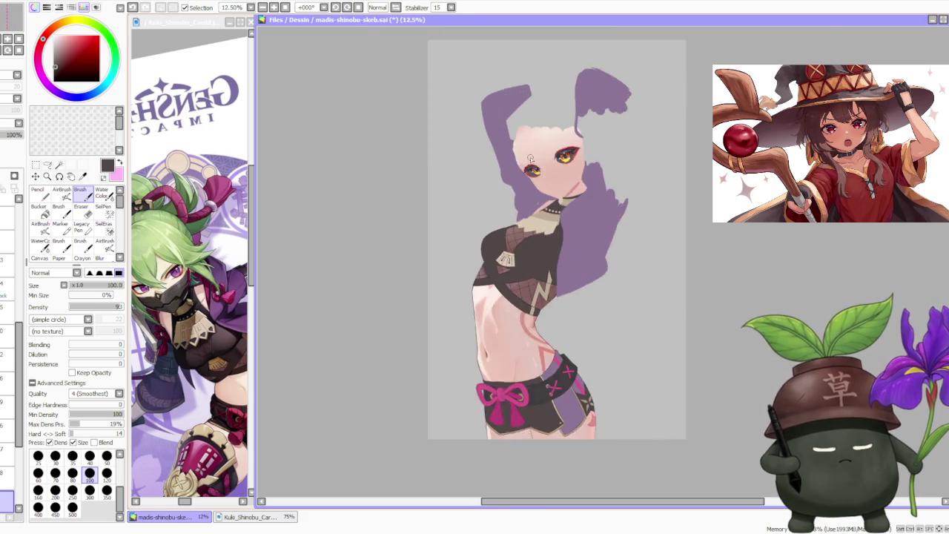
pyautogui.scroll(2, 557, 275)
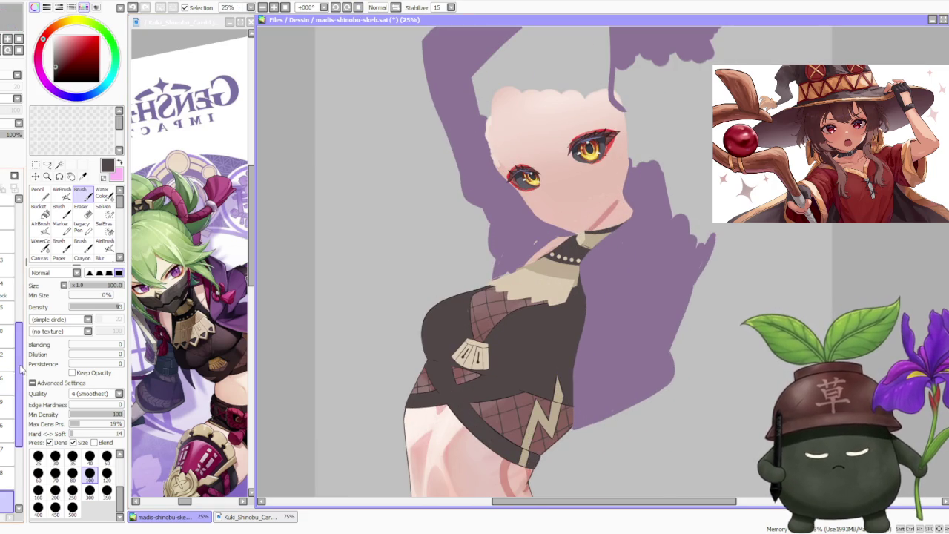
pyautogui.click(11, 378)
pyautogui.click(8, 402)
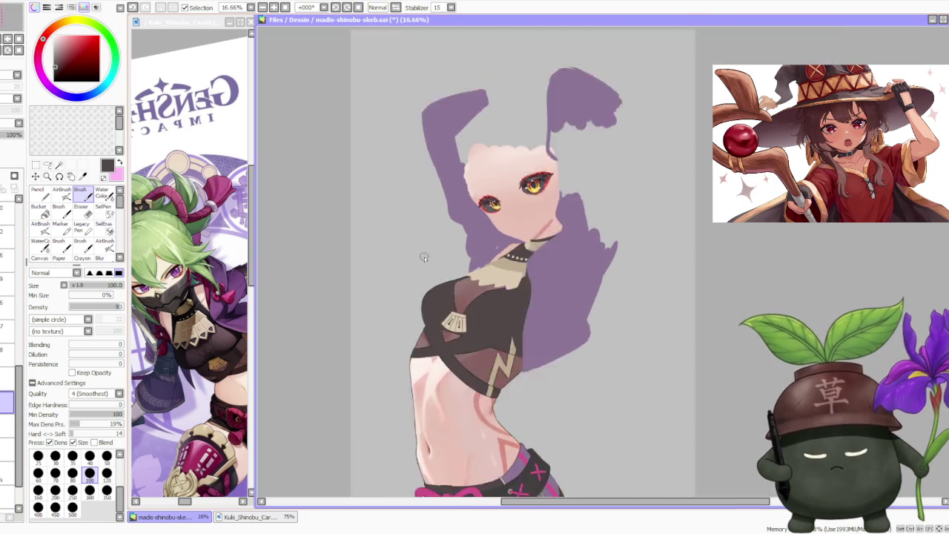
pyautogui.moveTo(734, 444); pyautogui.dragTo(572, 348)
pyautogui.click(61, 194)
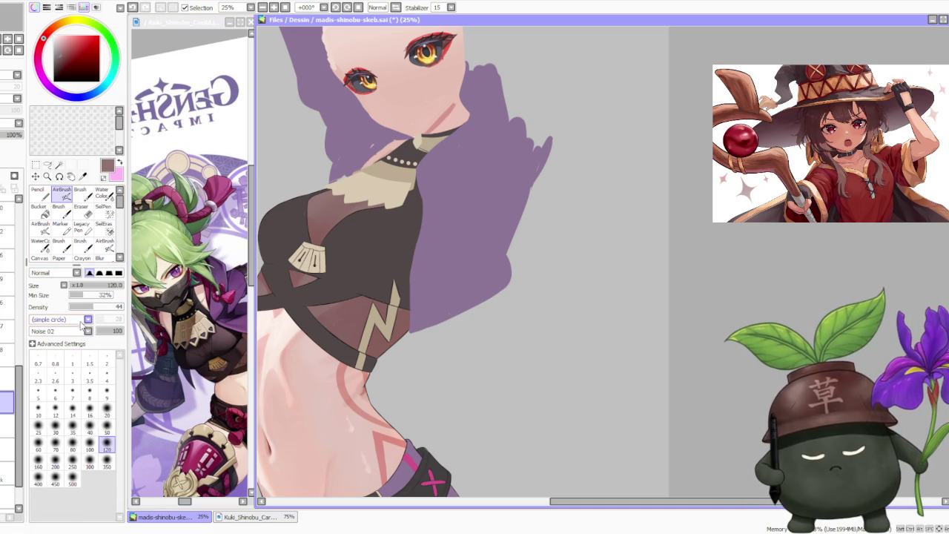
# Step: Airbrush a fuzzy texture over the mesh panel
pyautogui.scroll(-1, 74, 320)
pyautogui.scroll(2, 341, 308)
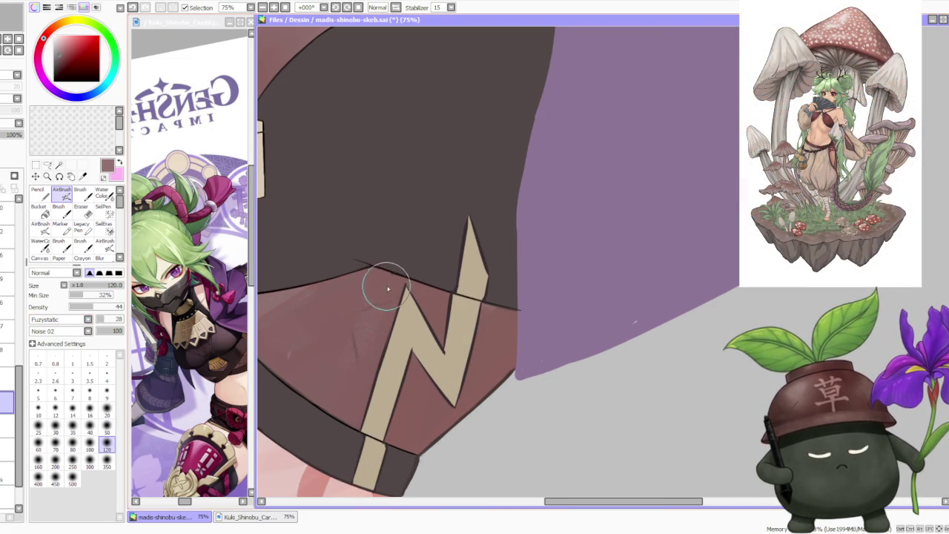
pyautogui.moveTo(388, 292); pyautogui.dragTo(395, 272)
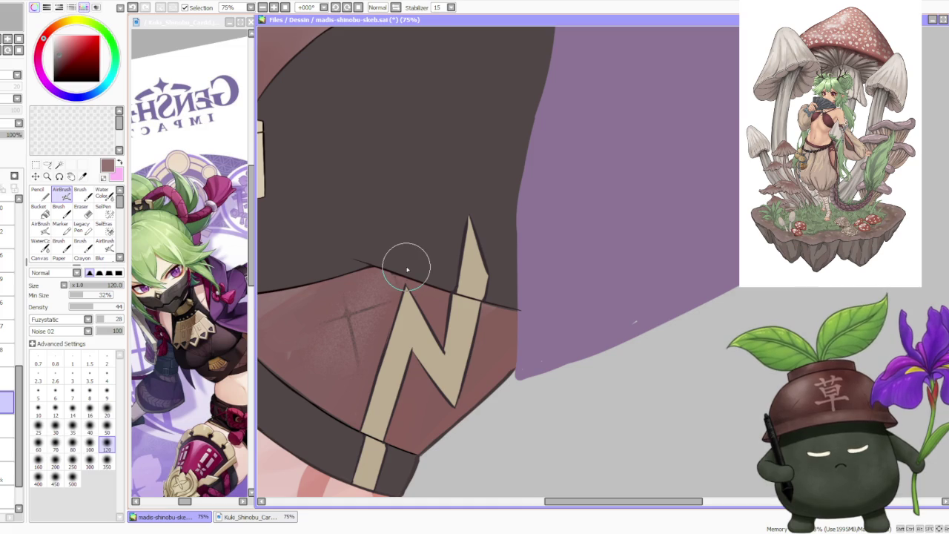
pyautogui.scroll(-4, 409, 265)
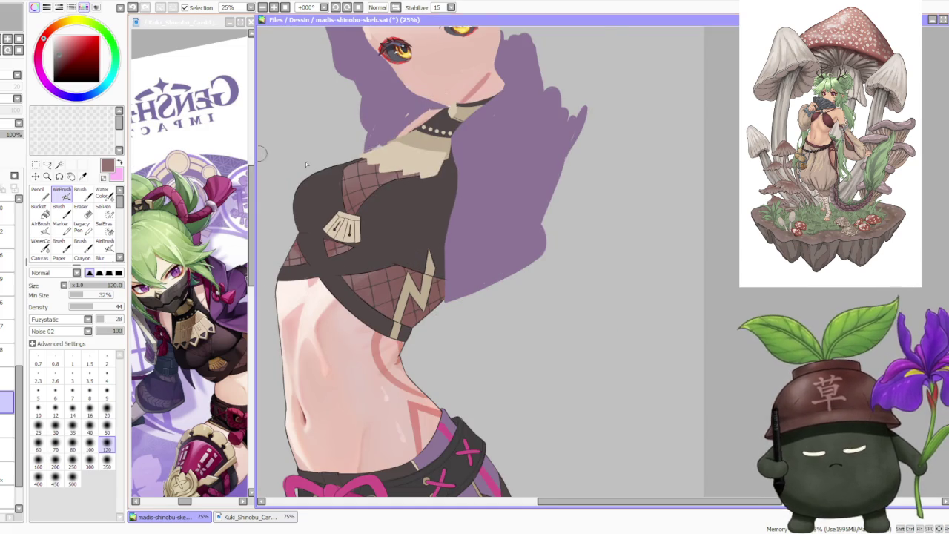
pyautogui.scroll(1, 398, 289)
# Step: Enlarge the airbrush to size 350
pyautogui.click(107, 461)
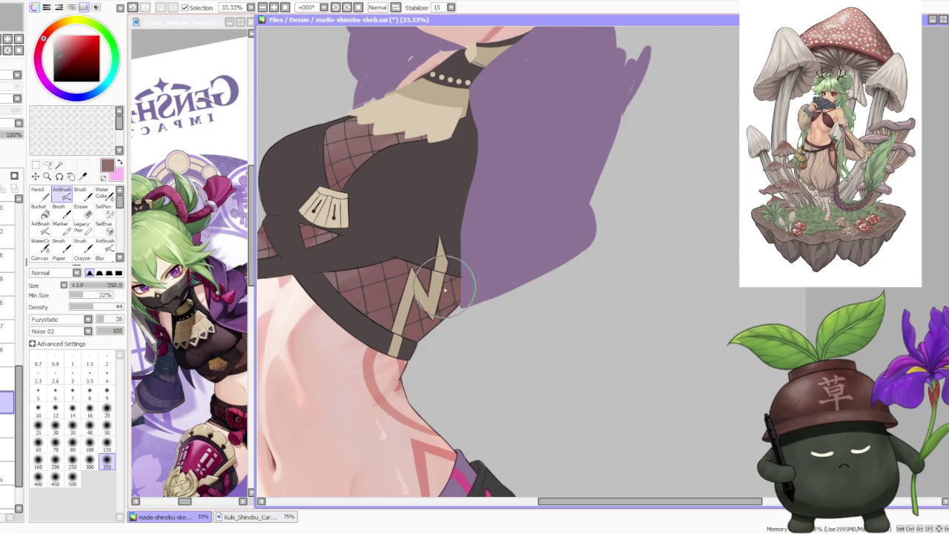
pyautogui.scroll(1, 445, 291)
pyautogui.scroll(-1, 482, 285)
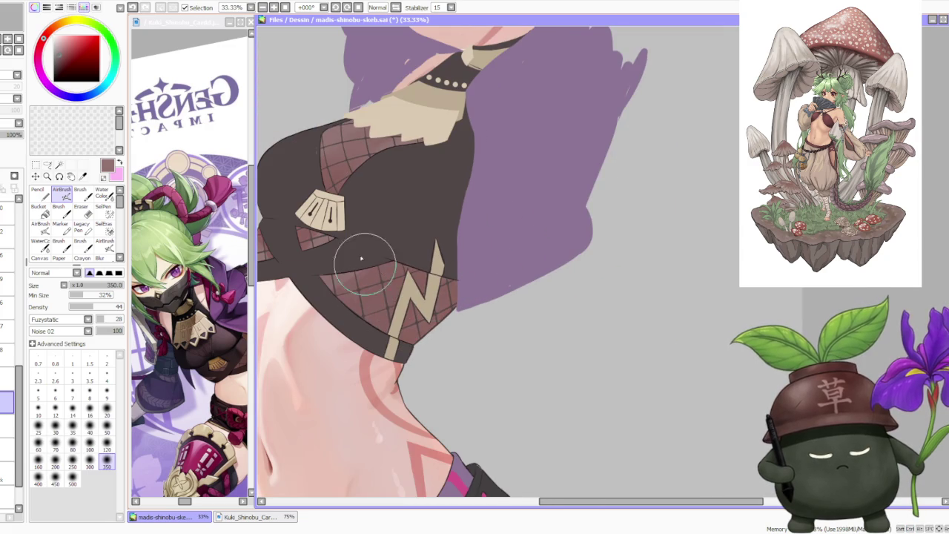
pyautogui.scroll(1, 350, 132)
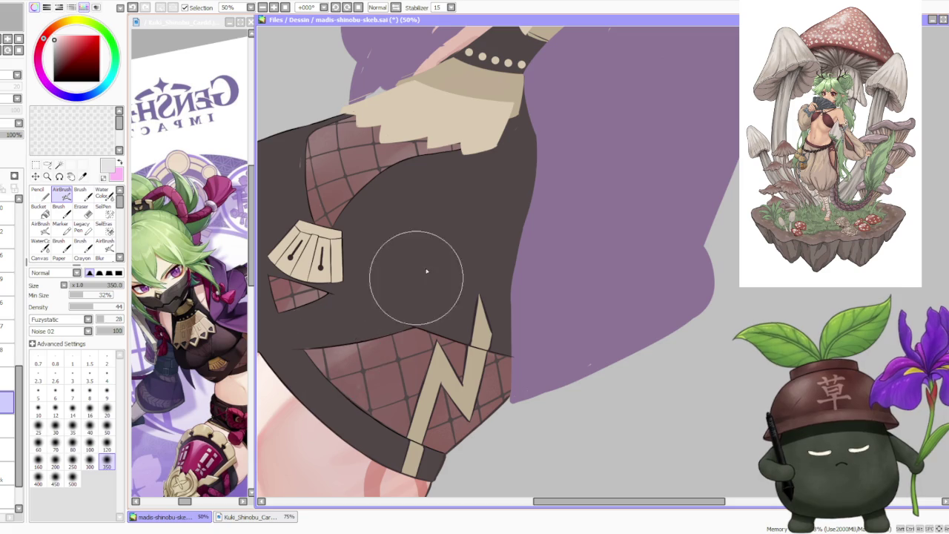
pyautogui.scroll(-1, 432, 275)
pyautogui.scroll(1, 326, 317)
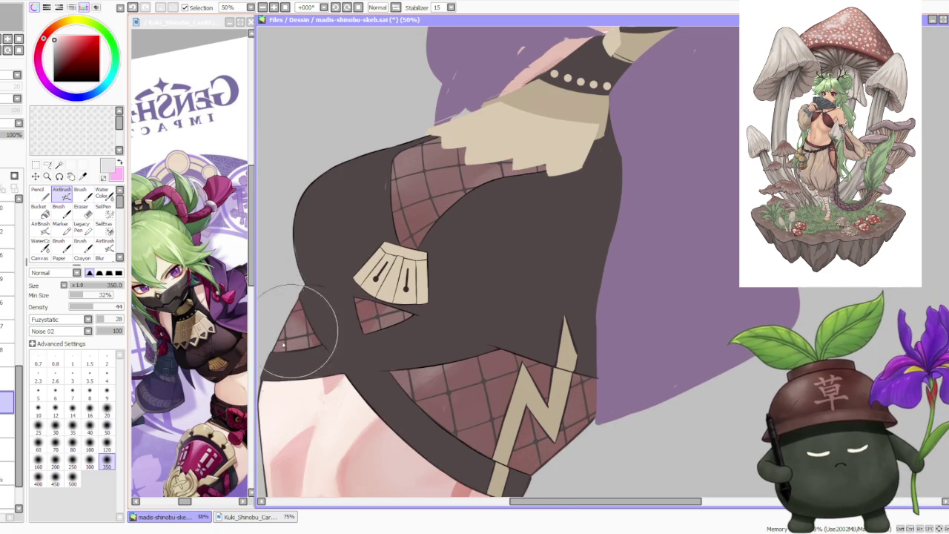
pyautogui.scroll(-1, 454, 298)
pyautogui.scroll(-1, 459, 304)
pyautogui.scroll(-1, 475, 312)
pyautogui.scroll(-1, 493, 323)
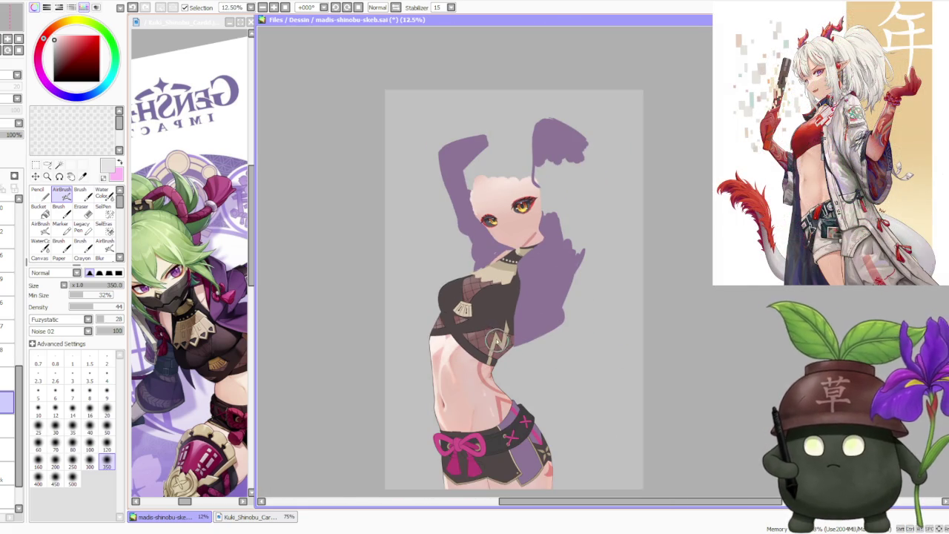
pyautogui.scroll(2, 499, 341)
pyautogui.scroll(1, 497, 330)
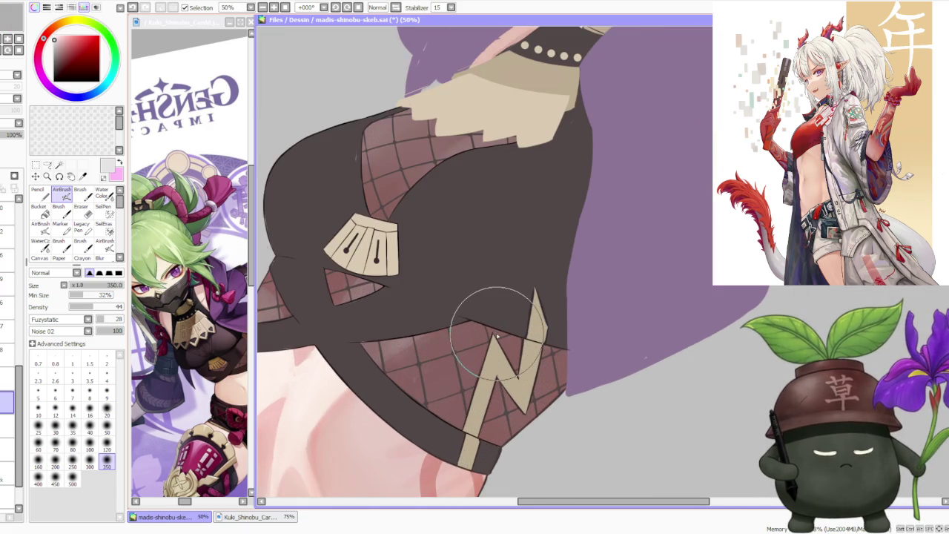
pyautogui.scroll(-2, 497, 326)
pyautogui.scroll(-1, 497, 315)
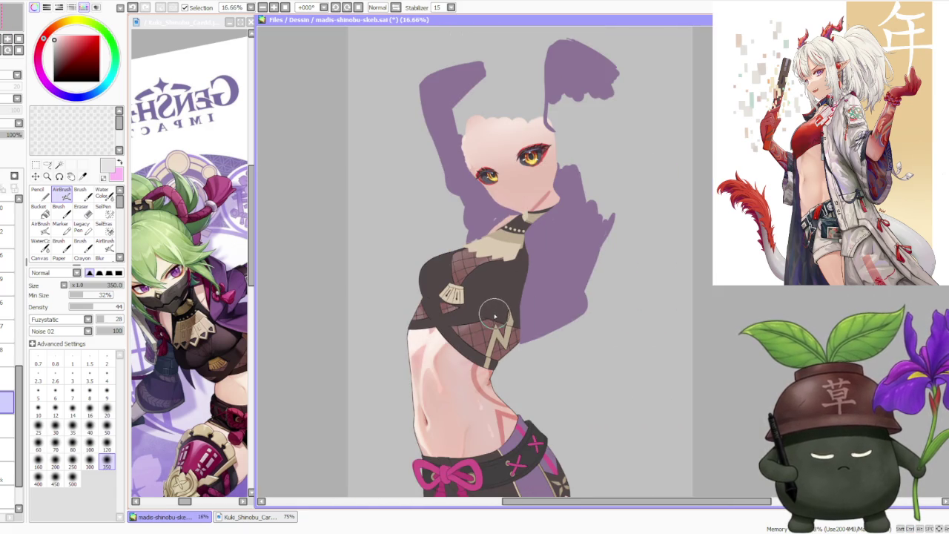
pyautogui.scroll(3, 495, 316)
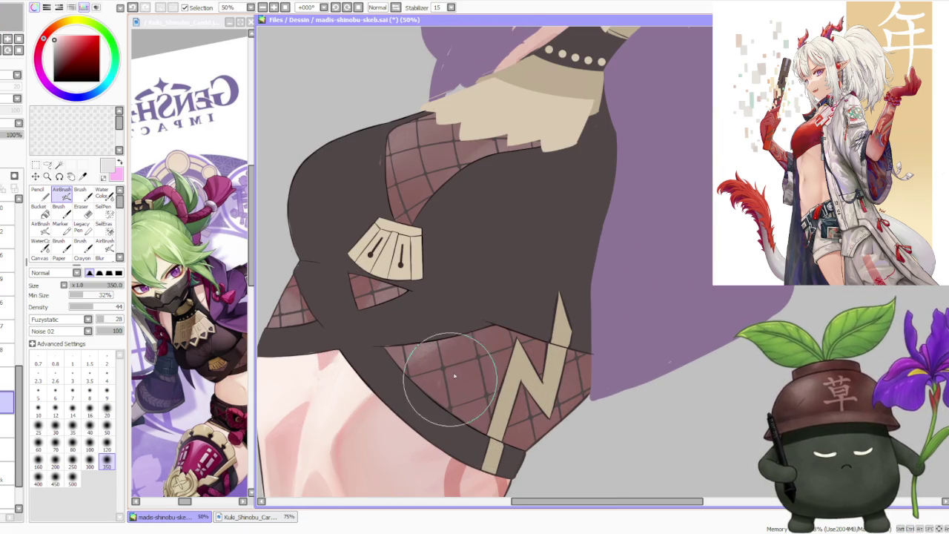
# Step: Sample the net pattern's muted brown, then the fabric's dark brown
pyautogui.keyDown('alt'); pyautogui.click(449, 322); pyautogui.keyUp('alt')
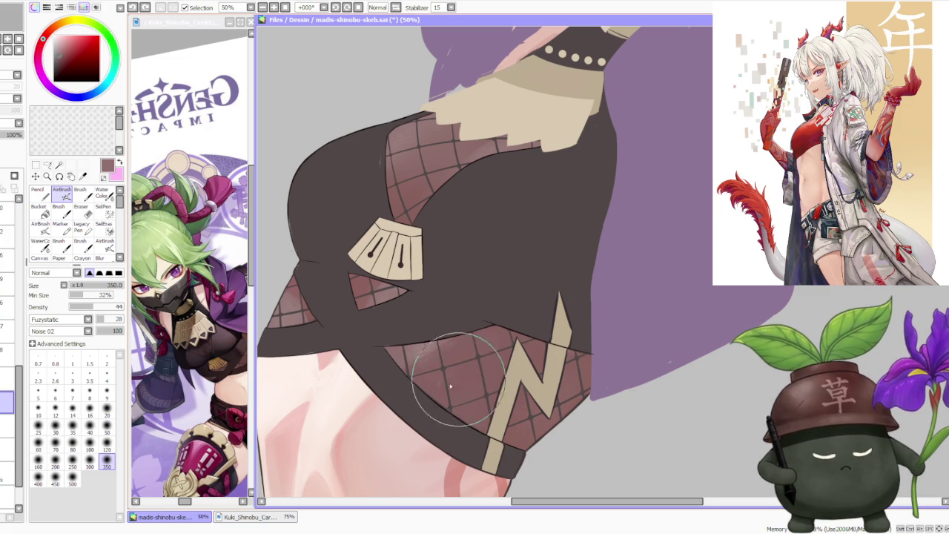
pyautogui.keyDown('alt'); pyautogui.click(493, 288); pyautogui.keyUp('alt')
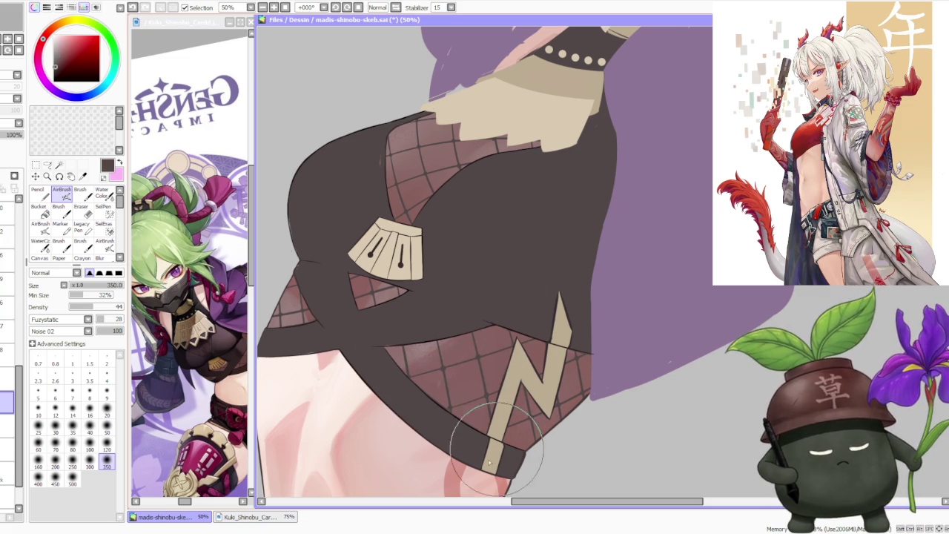
pyautogui.scroll(2, 504, 382)
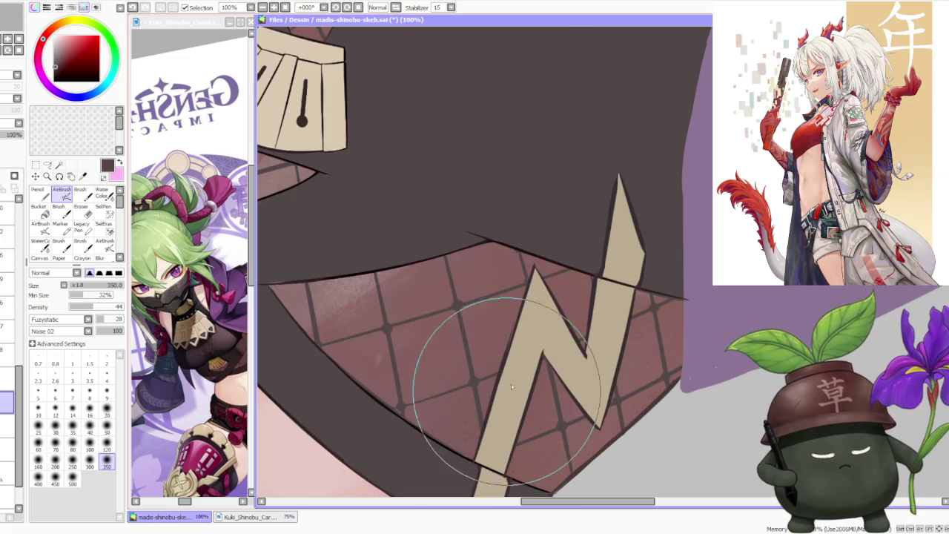
pyautogui.scroll(-1, 508, 386)
pyautogui.scroll(-1, 510, 361)
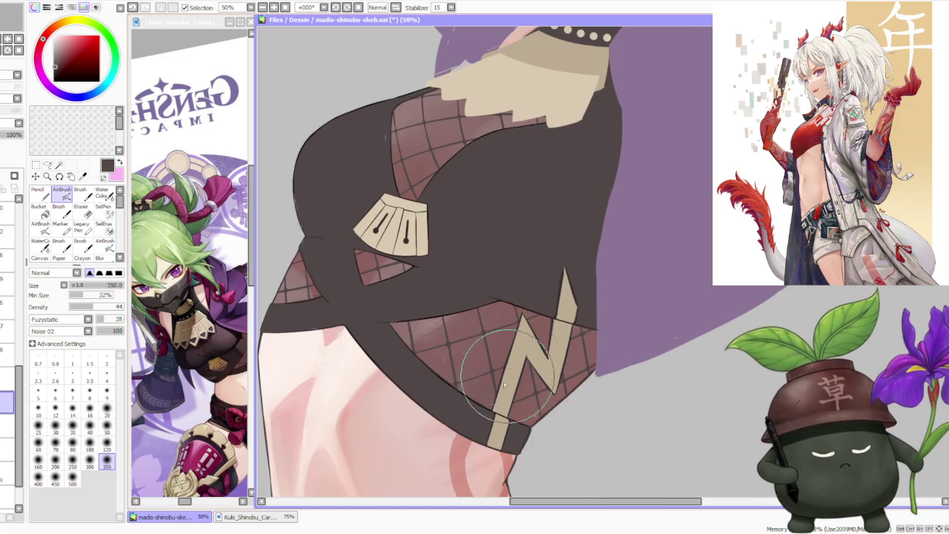
pyautogui.scroll(-1, 508, 371)
pyautogui.scroll(1, 430, 318)
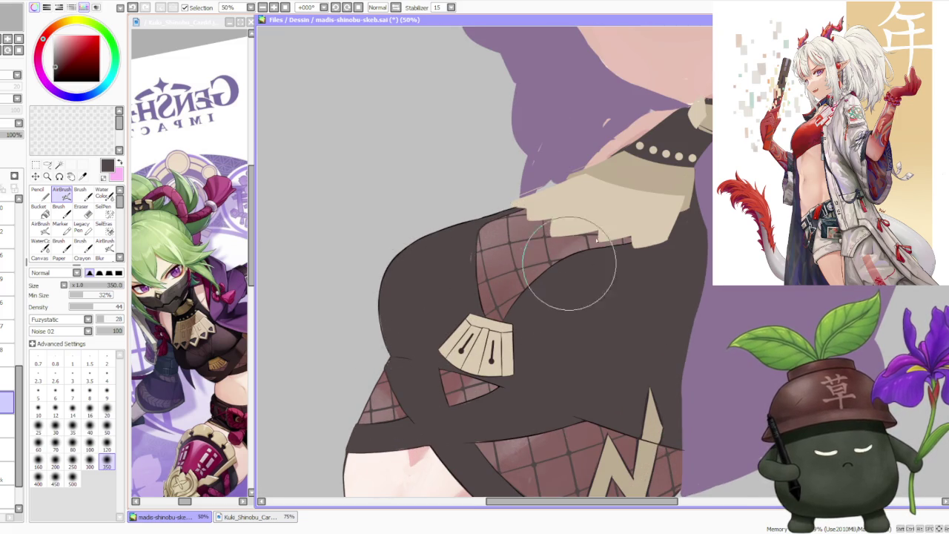
pyautogui.scroll(-2, 629, 235)
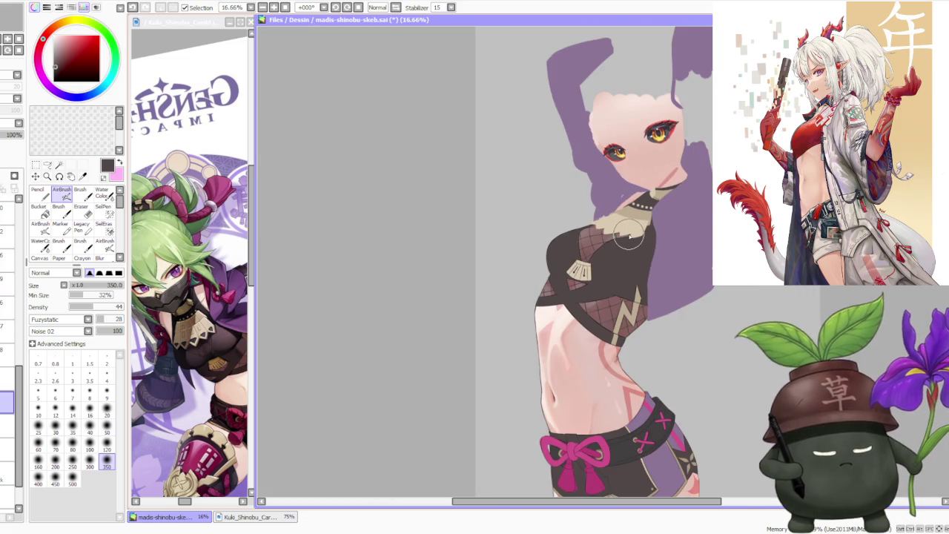
pyautogui.scroll(-1, 615, 252)
pyautogui.scroll(2, 622, 267)
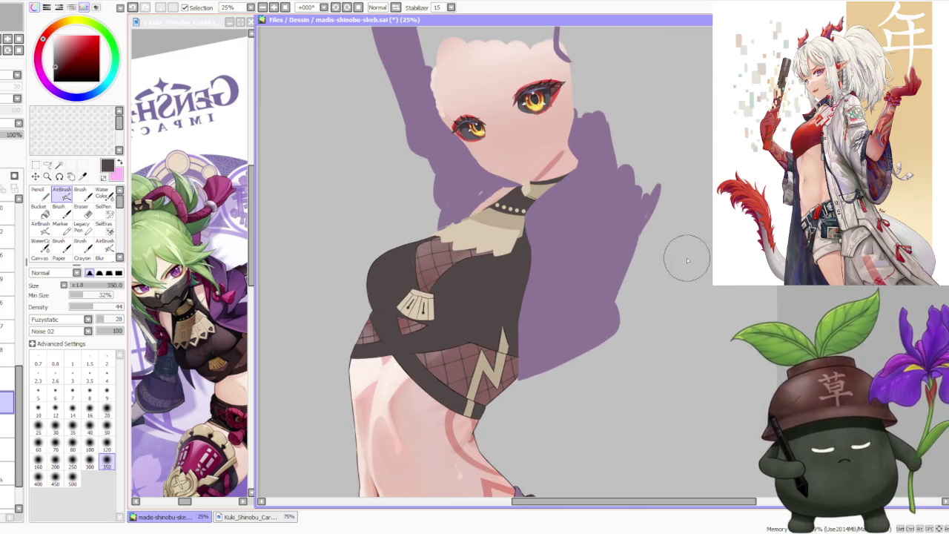
pyautogui.scroll(-1, 556, 267)
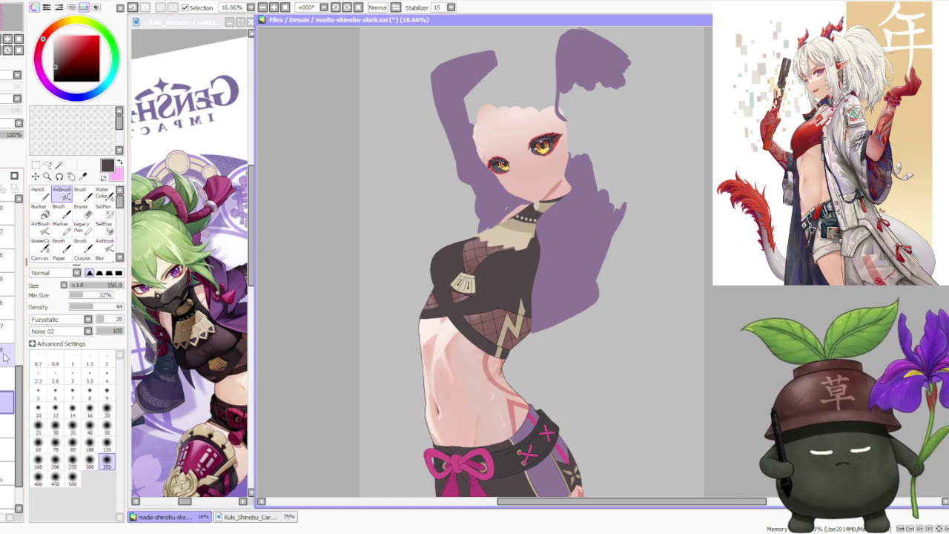
# Step: Reorder a layer in the stack and toggle the top layer to compare
pyautogui.moveTo(7, 402); pyautogui.dragTo(7, 256)
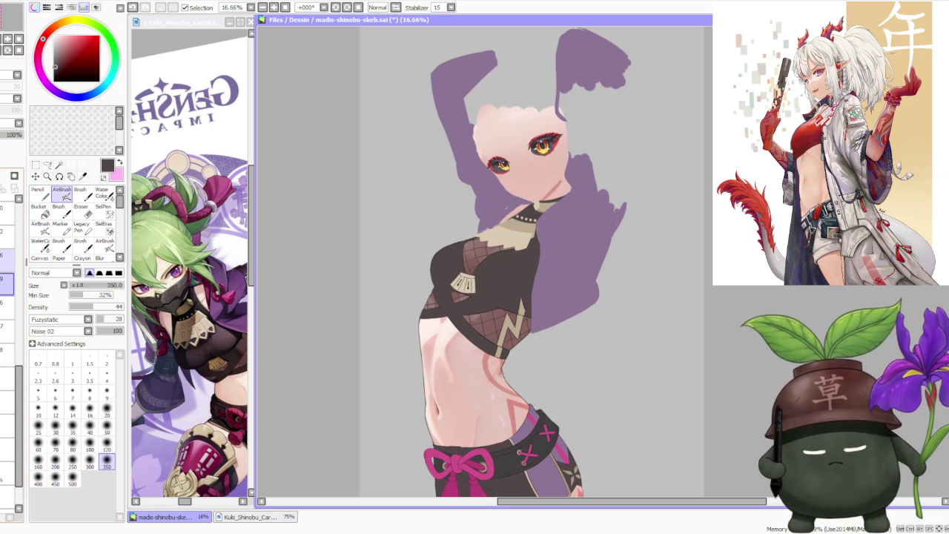
pyautogui.moveTo(7, 257); pyautogui.dragTo(8, 317)
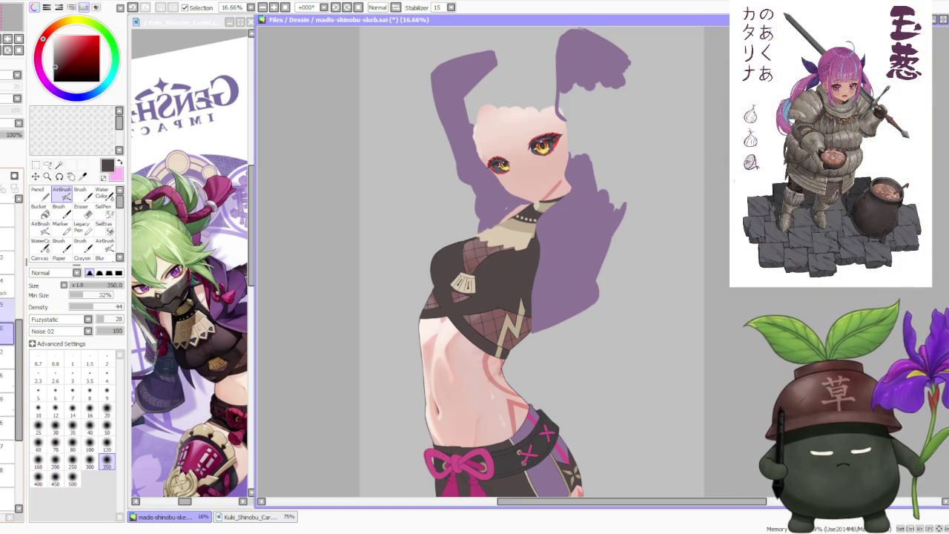
pyautogui.click(7, 209)
pyautogui.click(7, 128)
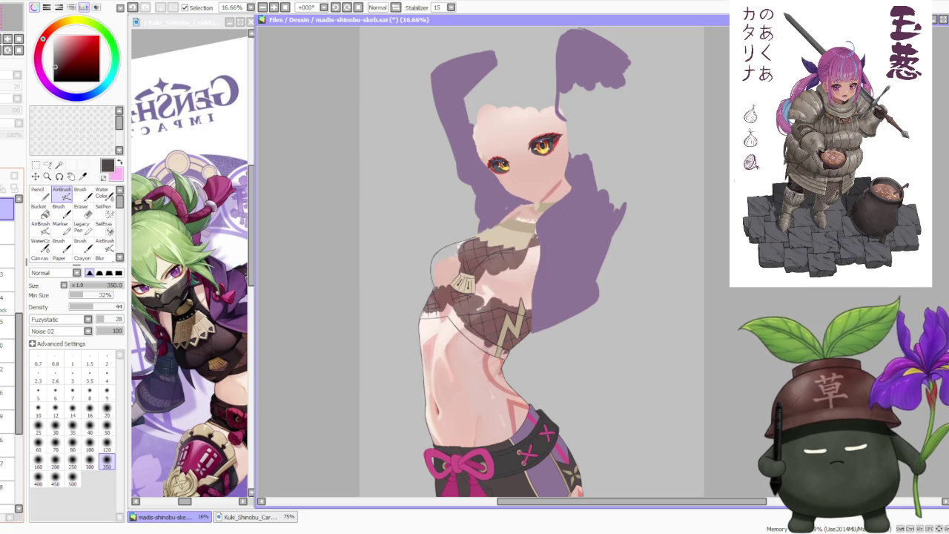
pyautogui.press('b')
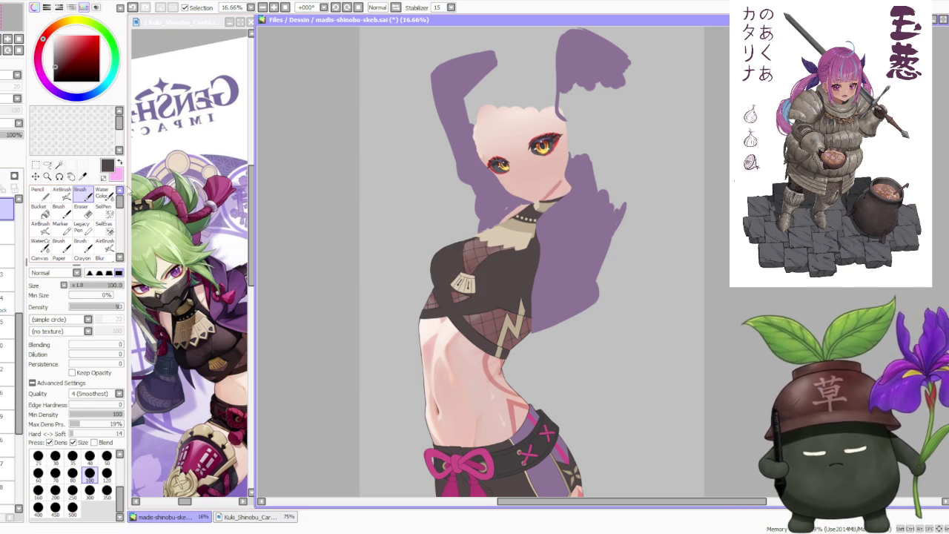
pyautogui.scroll(3, 482, 241)
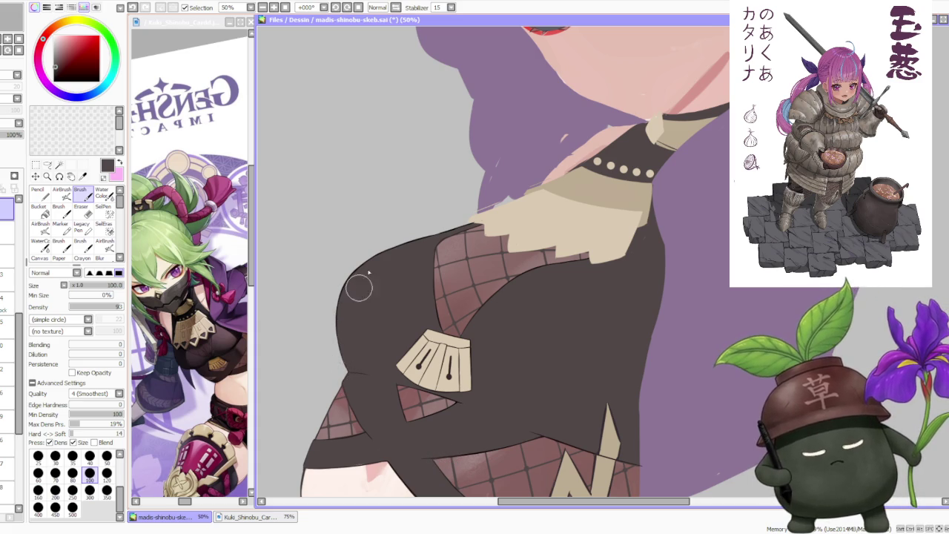
pyautogui.scroll(-1, 601, 297)
pyautogui.scroll(1, 599, 324)
pyautogui.scroll(-2, 589, 334)
pyautogui.scroll(2, 586, 337)
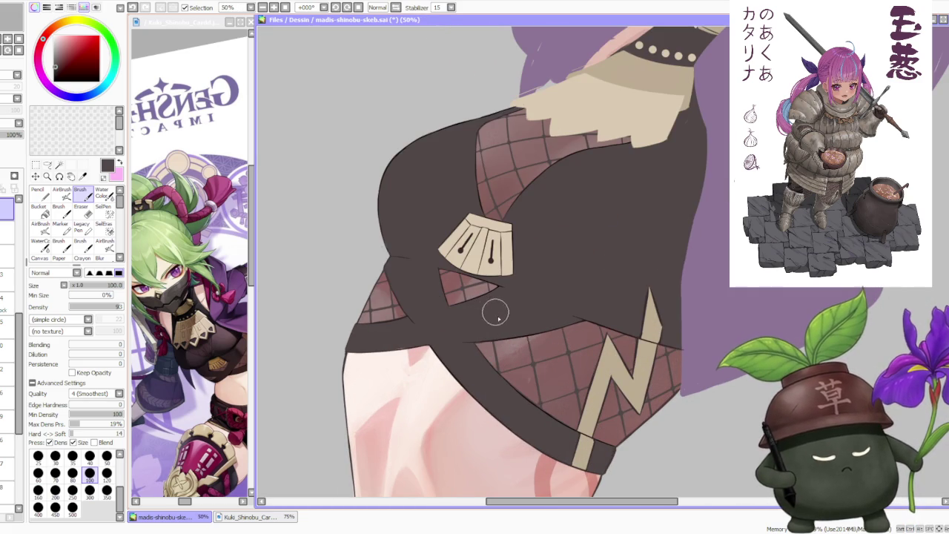
pyautogui.scroll(2, 377, 345)
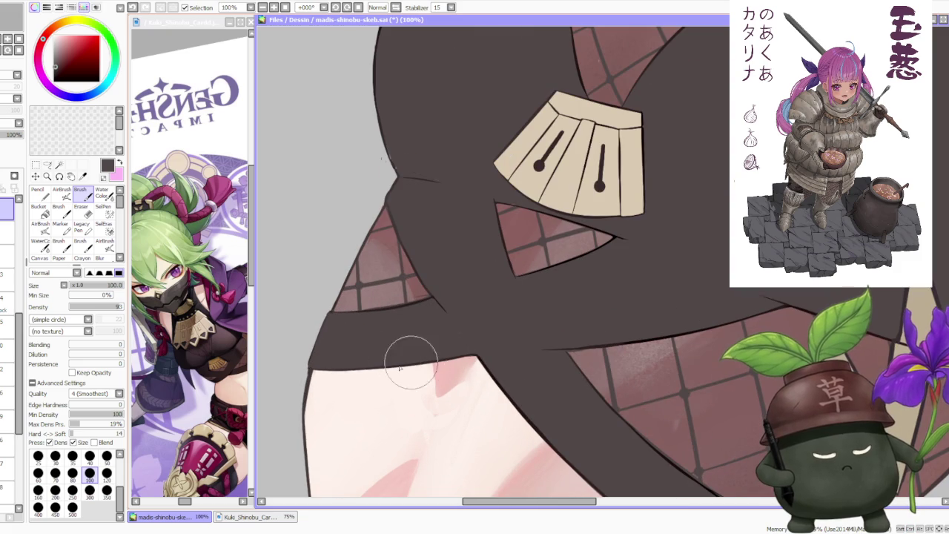
pyautogui.scroll(-4, 428, 348)
pyautogui.scroll(2, 601, 403)
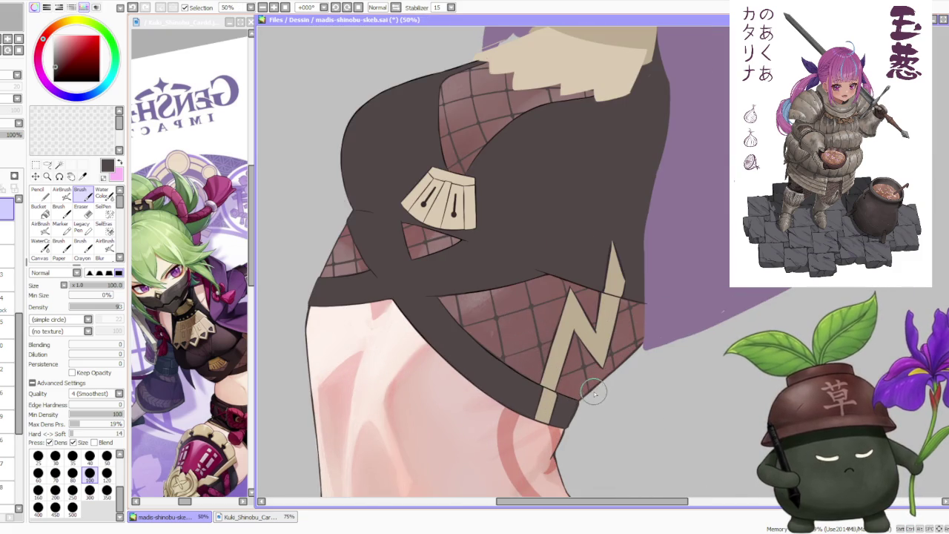
pyautogui.scroll(-2, 601, 370)
pyautogui.scroll(-1, 629, 322)
pyautogui.scroll(2, 632, 324)
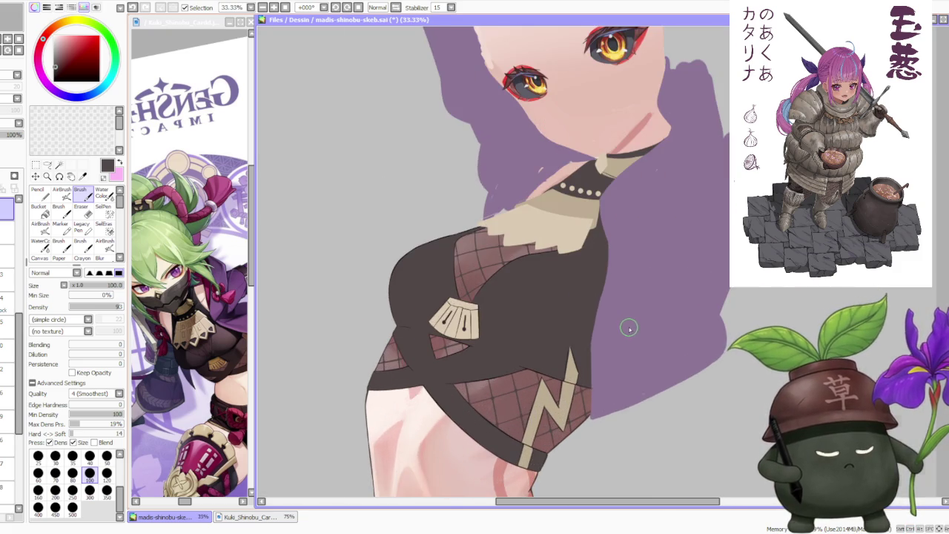
pyautogui.scroll(-3, 629, 322)
pyautogui.scroll(2, 627, 267)
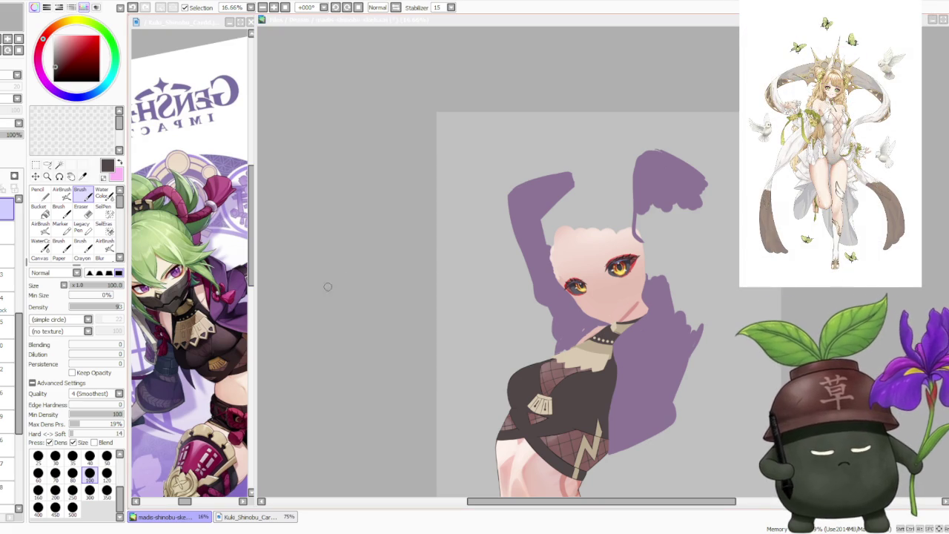
pyautogui.scroll(-3, 345, 259)
pyautogui.scroll(2, 460, 281)
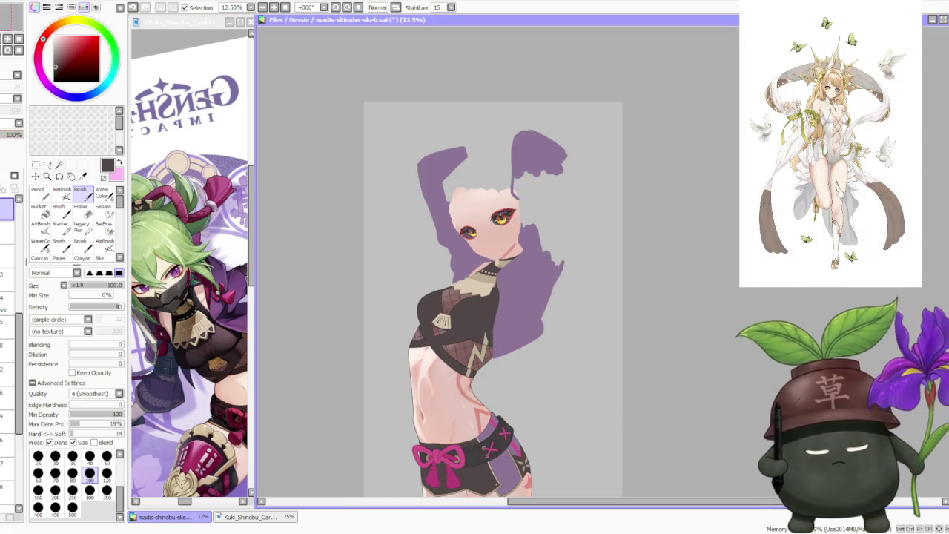
# Step: Sample a dark grey-brown and set the AirBrush to no texture, simple circle shape
pyautogui.keyDown('alt'); pyautogui.click(221, 337); pyautogui.keyUp('alt')
pyautogui.click(62, 194)
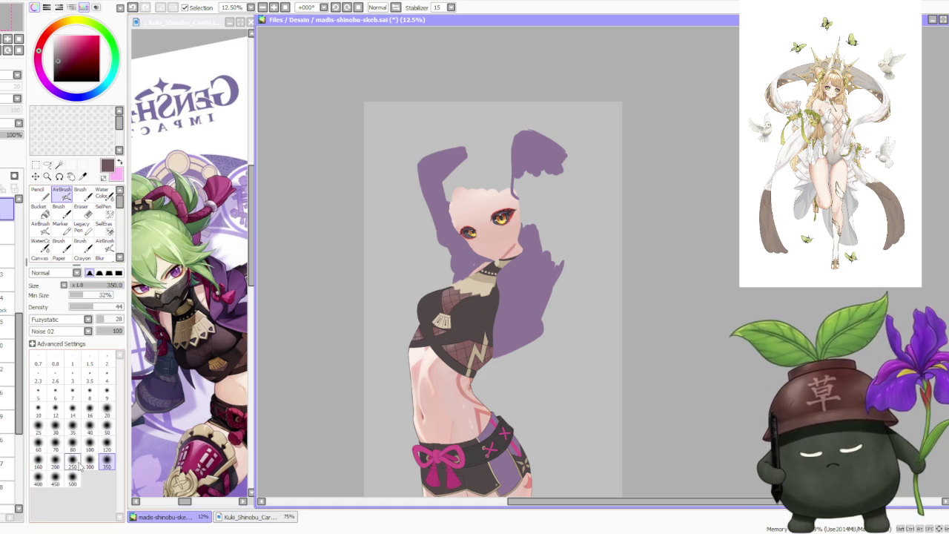
pyautogui.click(78, 330)
pyautogui.click(80, 331)
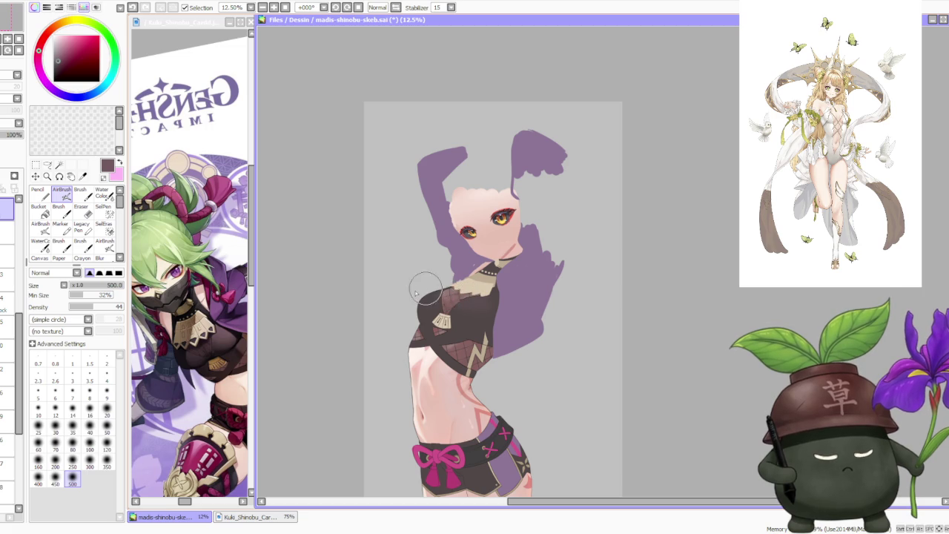
# Step: Airbrush soft shading across the upper chest, collar and left chest
pyautogui.moveTo(456, 287)
pyautogui.mouseDown()
pyautogui.moveTo(470, 285)
pyautogui.moveTo(451, 280)
pyautogui.moveTo(406, 347)
pyautogui.mouseUp()
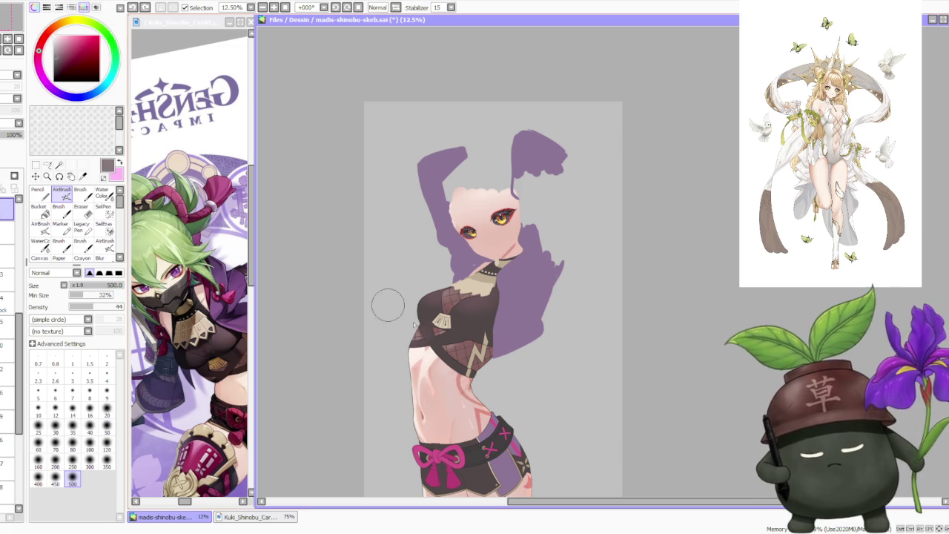
pyautogui.moveTo(426, 326); pyautogui.dragTo(419, 348)
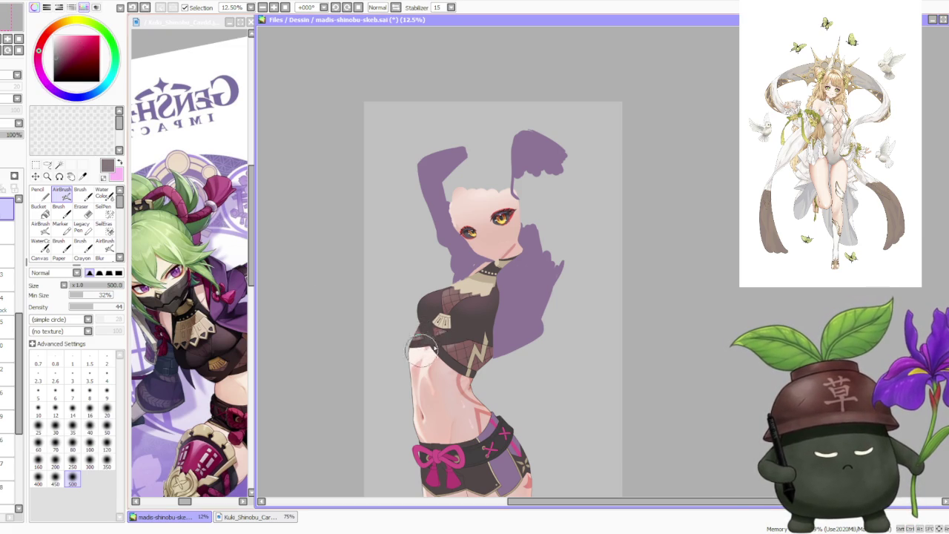
pyautogui.moveTo(444, 293); pyautogui.dragTo(489, 294)
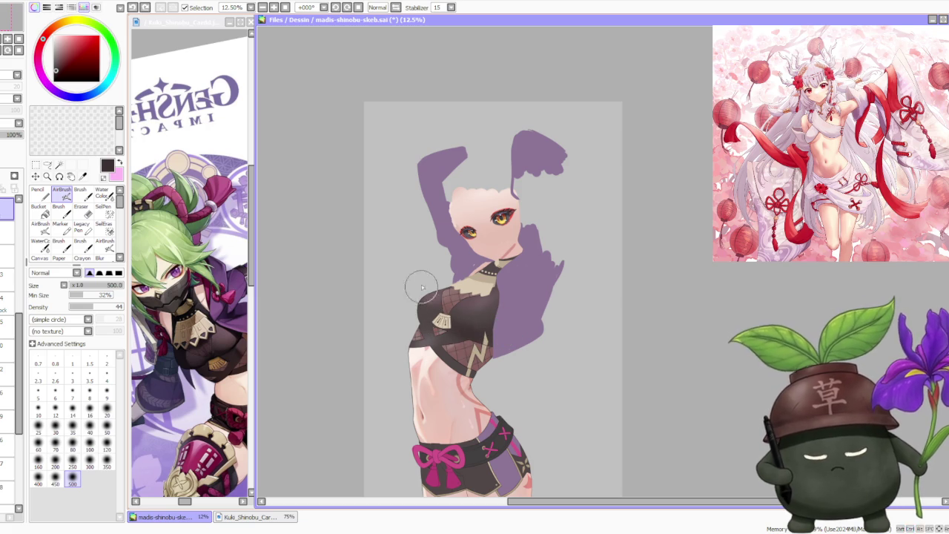
pyautogui.click(80, 195)
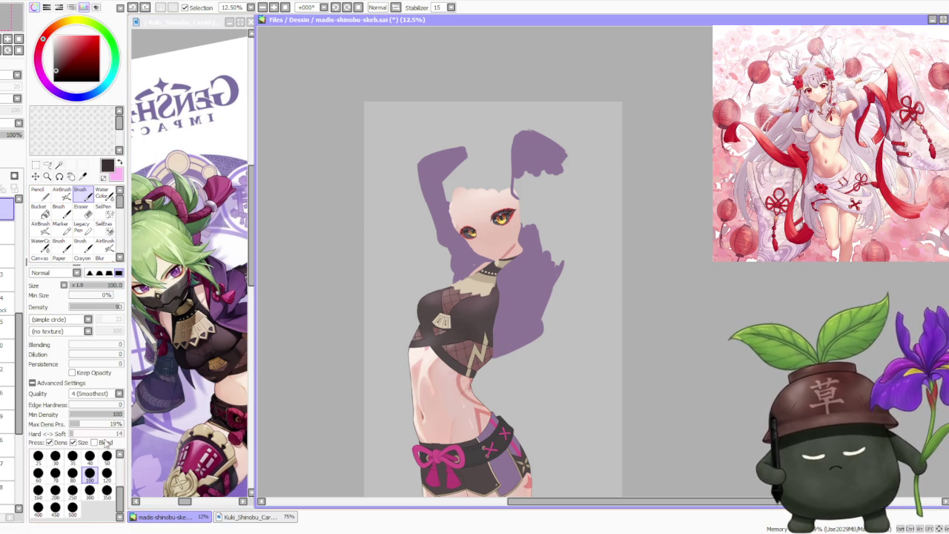
# Step: Raise the Brush Blending to 32 and pick a slightly brighter dark shade
pyautogui.click(86, 343)
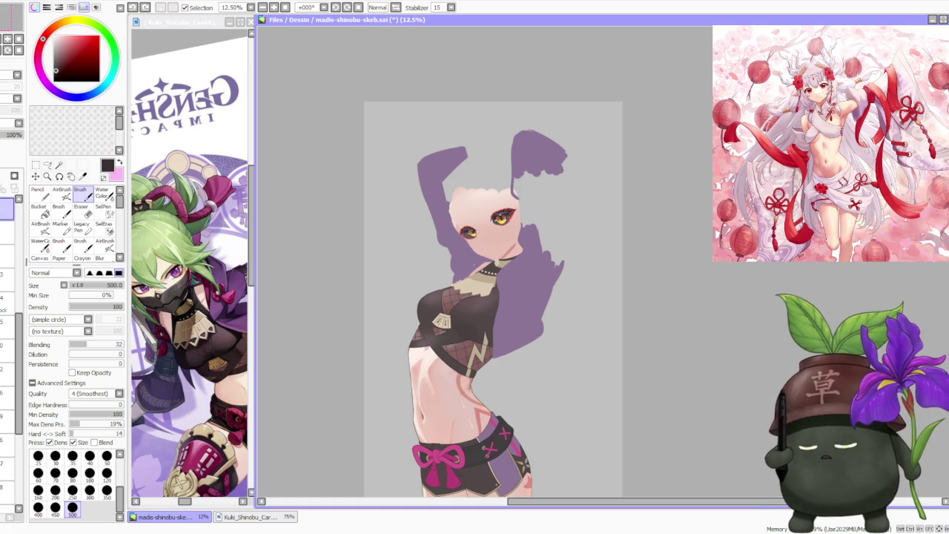
pyautogui.hotkey('alt', 'Tab')
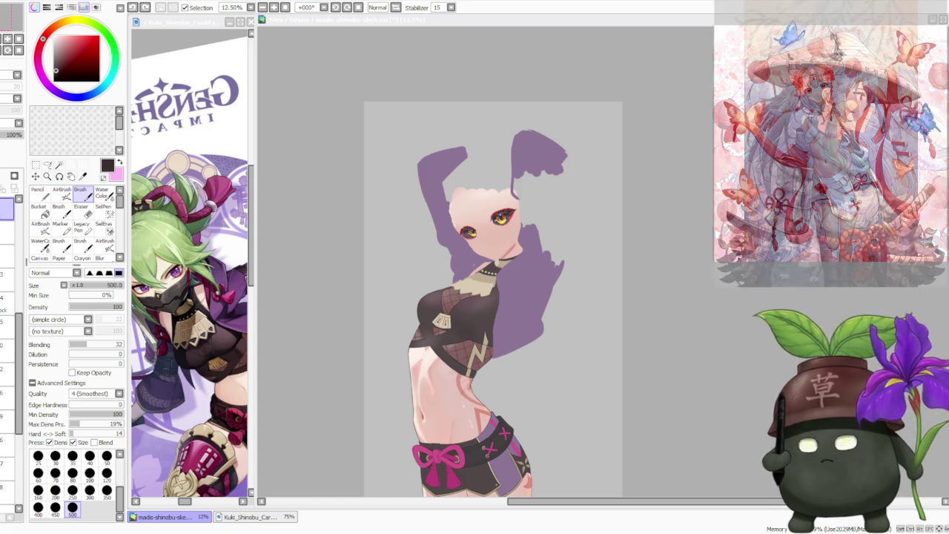
pyautogui.click(452, 323)
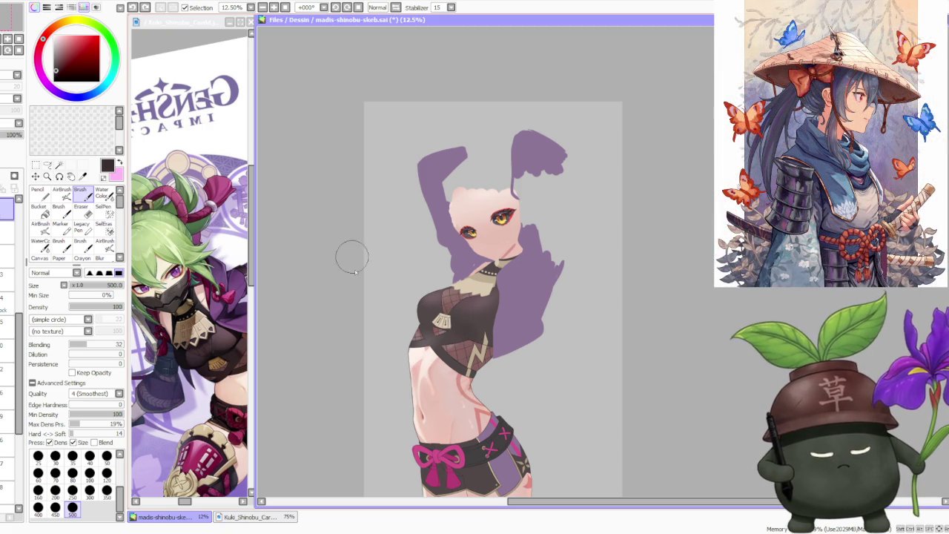
pyautogui.click(58, 66)
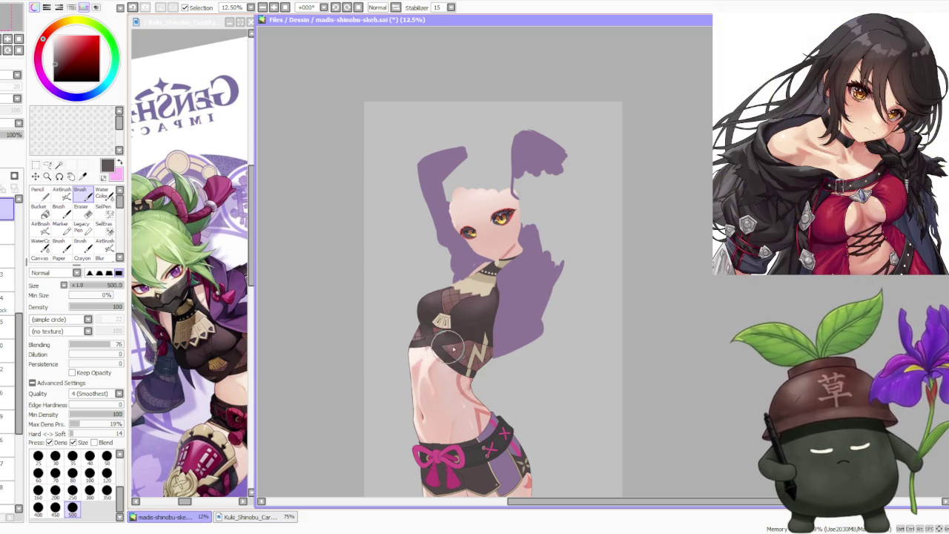
# Step: Undo the last crop-top stroke and switch to the airbrush for soft shading
pyautogui.scroll(-2, 453, 344)
pyautogui.scroll(2, 467, 330)
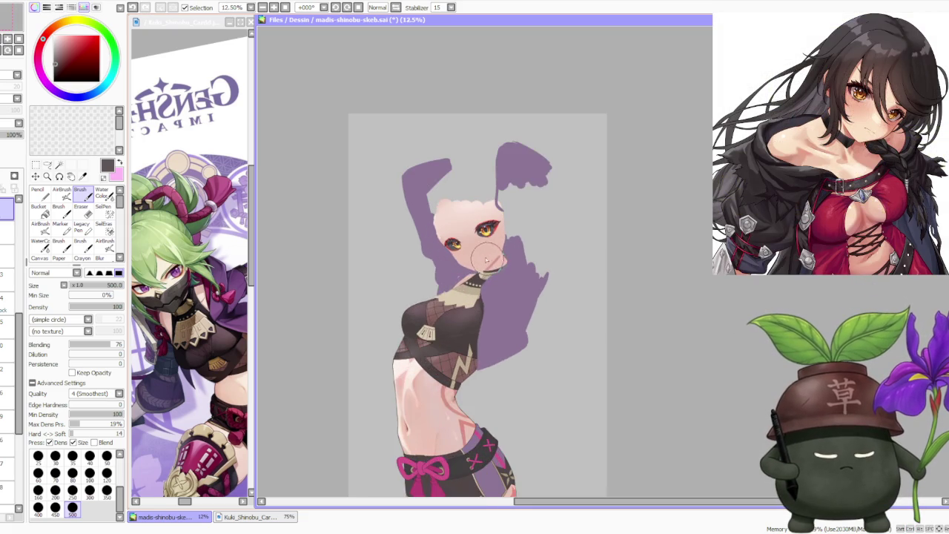
pyautogui.scroll(1, 473, 323)
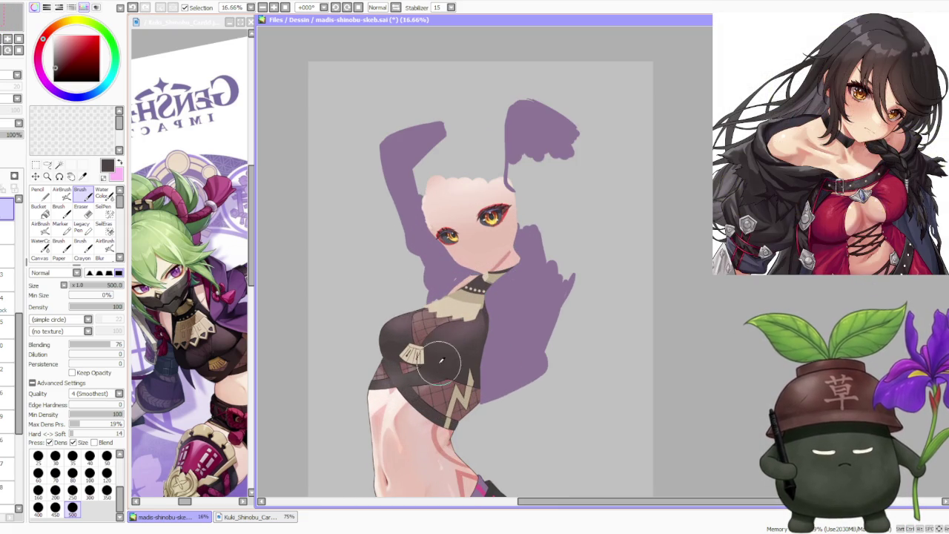
pyautogui.hotkey('ctrl', 'z')
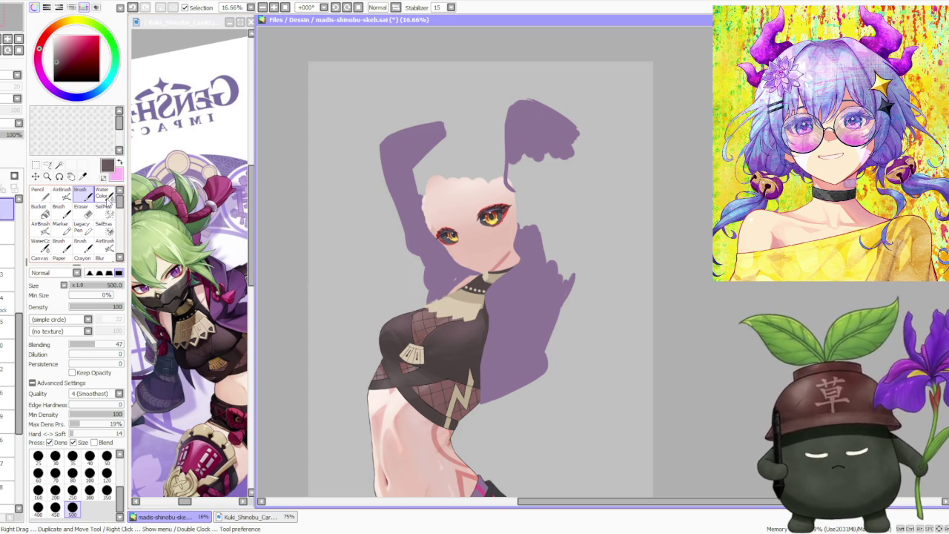
pyautogui.click(64, 194)
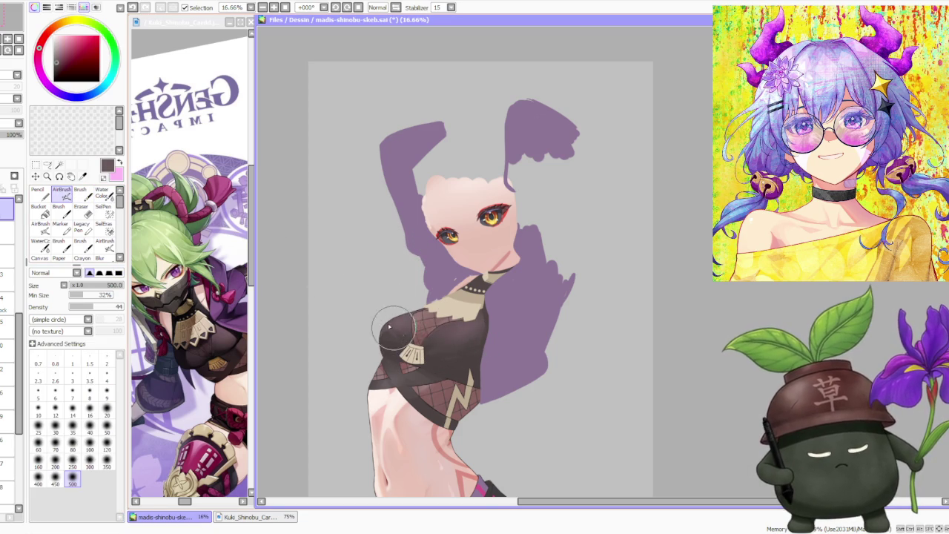
# Step: Sample the crop top's dark clothing colour and settle on the regular brush
pyautogui.scroll(2, 398, 317)
pyautogui.scroll(-1, 393, 298)
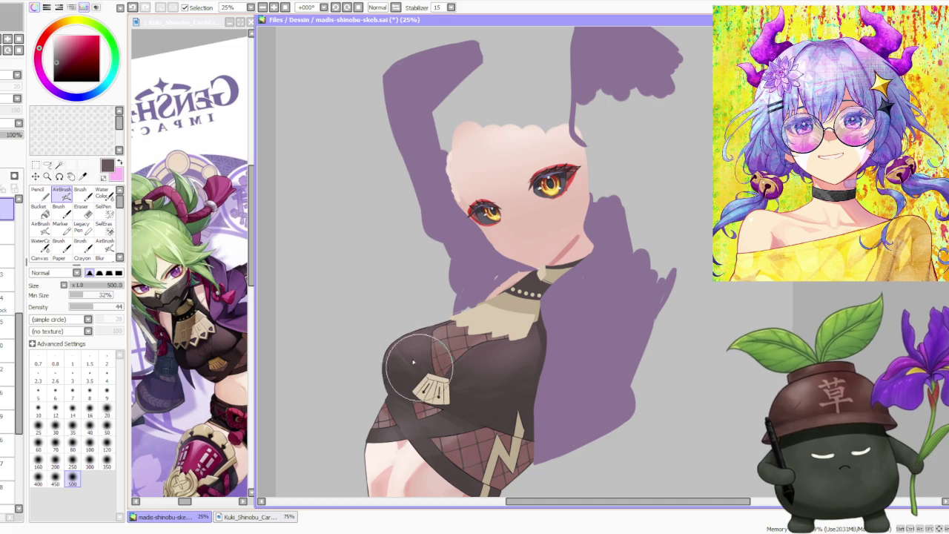
pyautogui.scroll(-1, 391, 301)
pyautogui.scroll(-1, 423, 317)
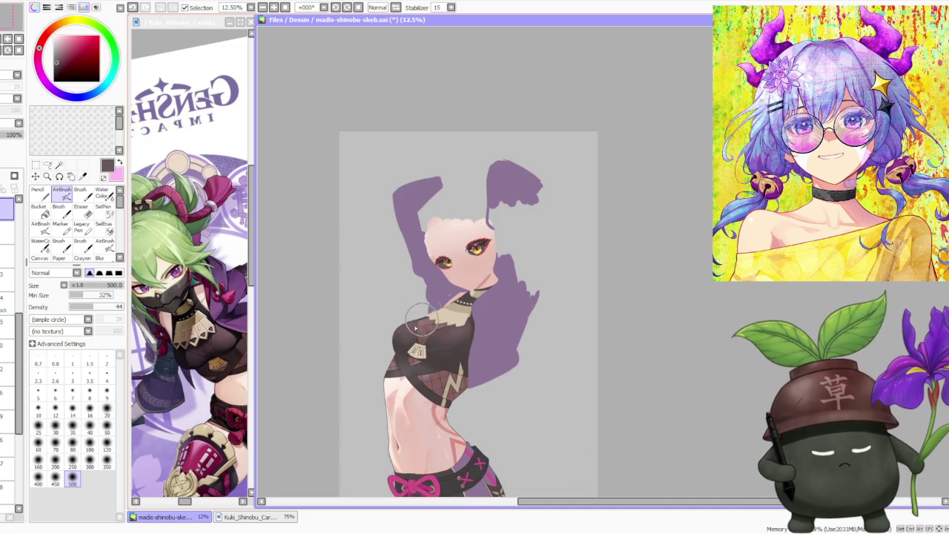
pyautogui.scroll(-2, 449, 338)
pyautogui.scroll(1, 474, 318)
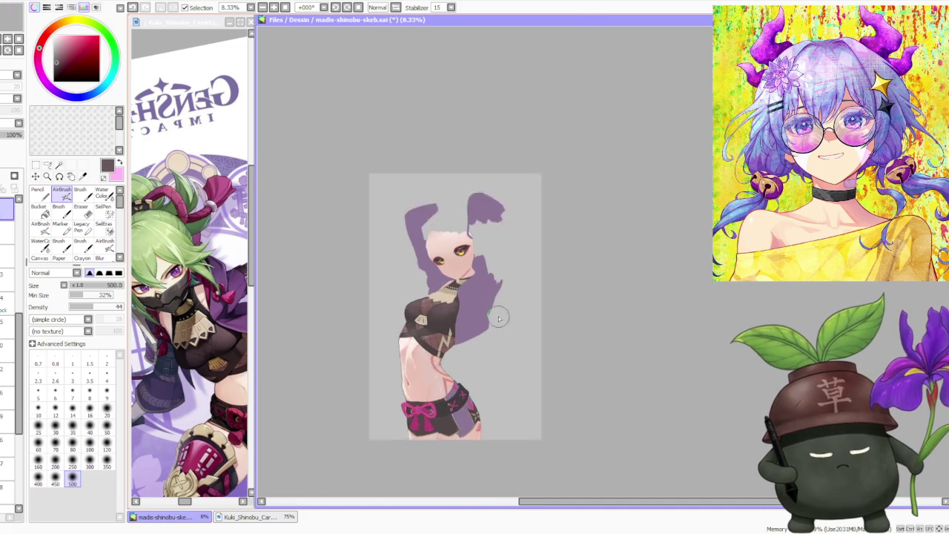
pyautogui.scroll(1, 406, 301)
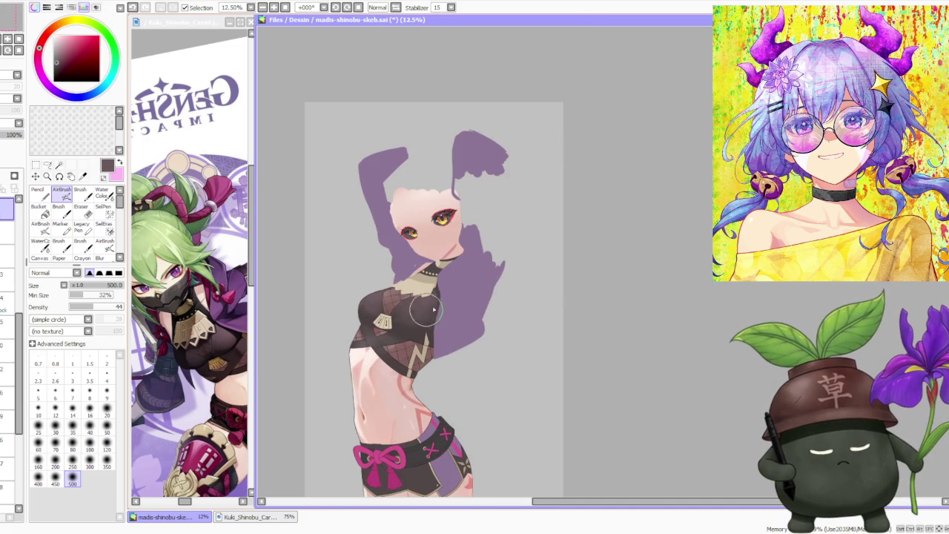
pyautogui.keyDown('alt'); pyautogui.click(401, 316); pyautogui.keyUp('alt')
pyautogui.press('b')
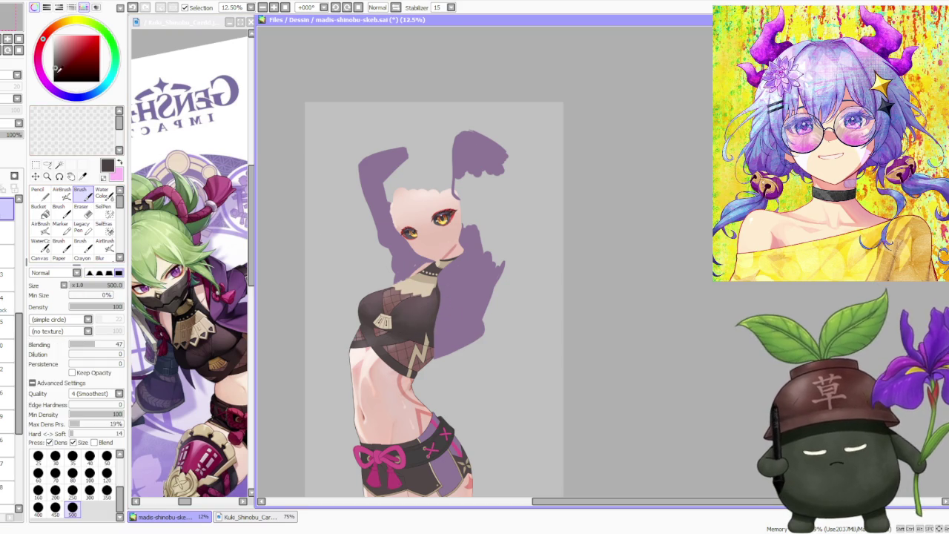
pyautogui.press('v')
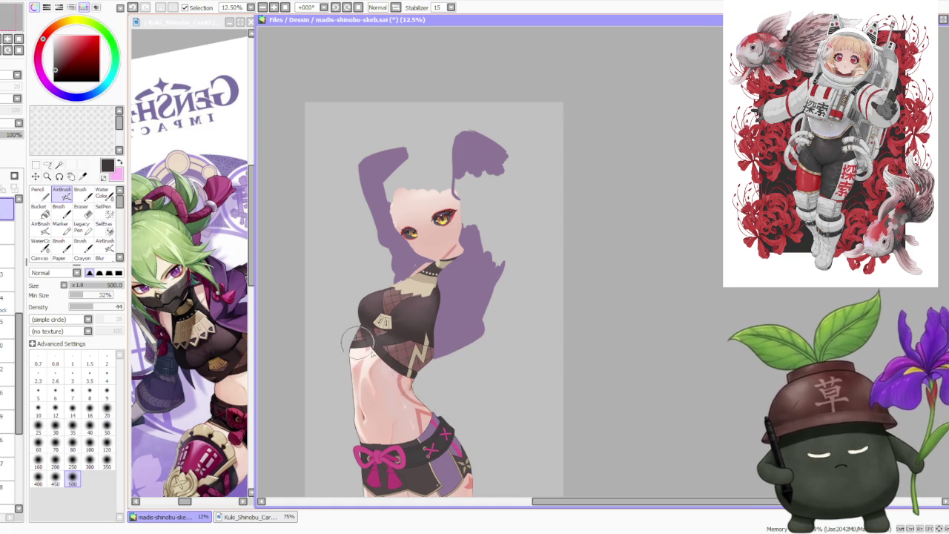
pyautogui.press('b')
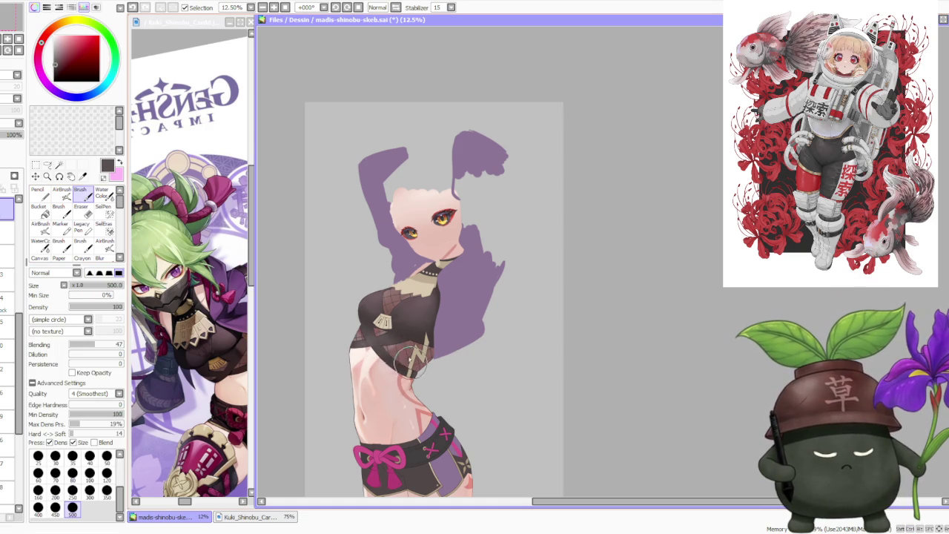
# Step: Darken the shading across the crop top's chest and its left edge
pyautogui.scroll(1, 412, 368)
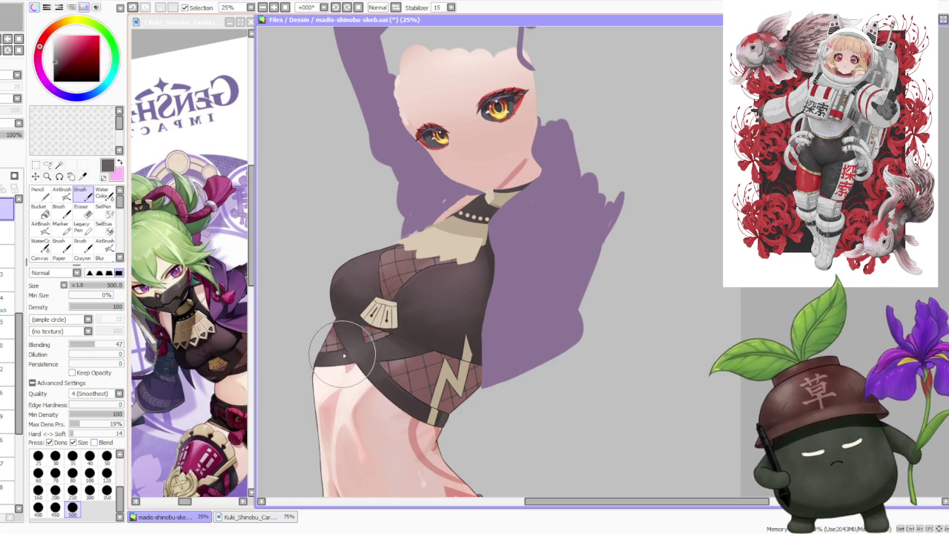
pyautogui.scroll(-1, 346, 267)
pyautogui.scroll(-1, 346, 267)
pyautogui.scroll(2, 354, 353)
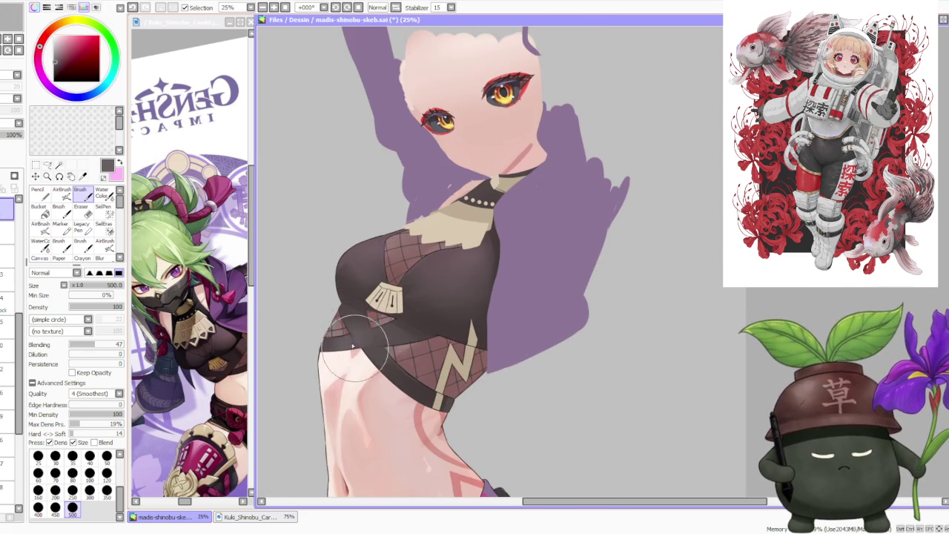
pyautogui.scroll(-2, 361, 320)
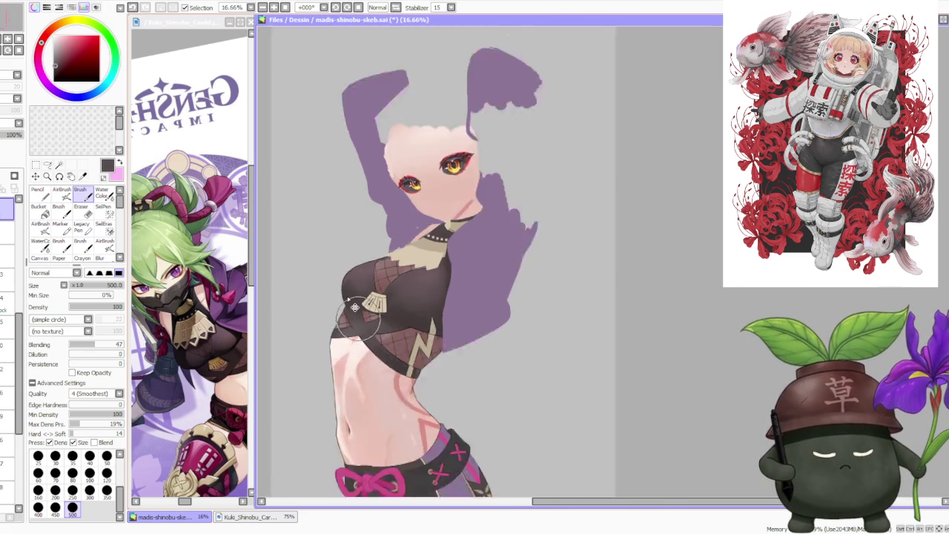
pyautogui.scroll(2, 378, 348)
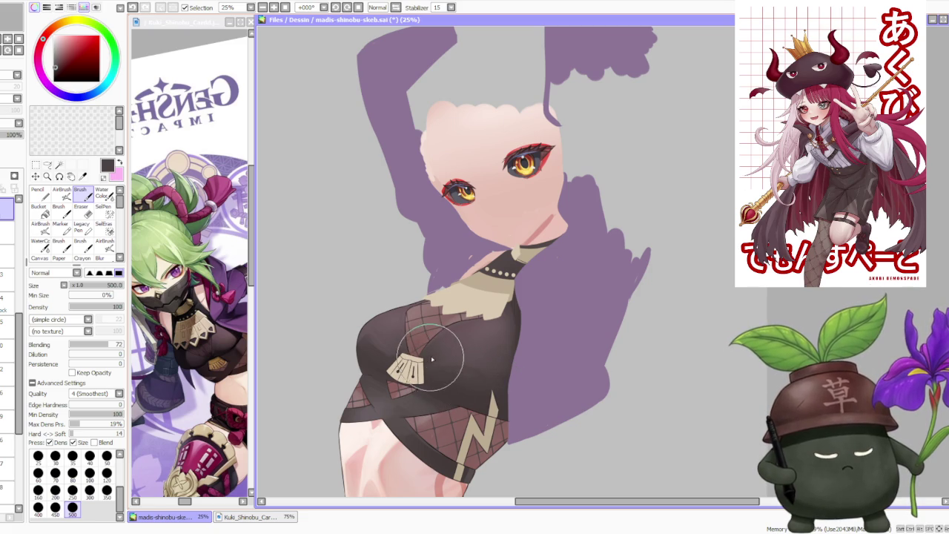
pyautogui.moveTo(481, 383); pyautogui.dragTo(381, 388)
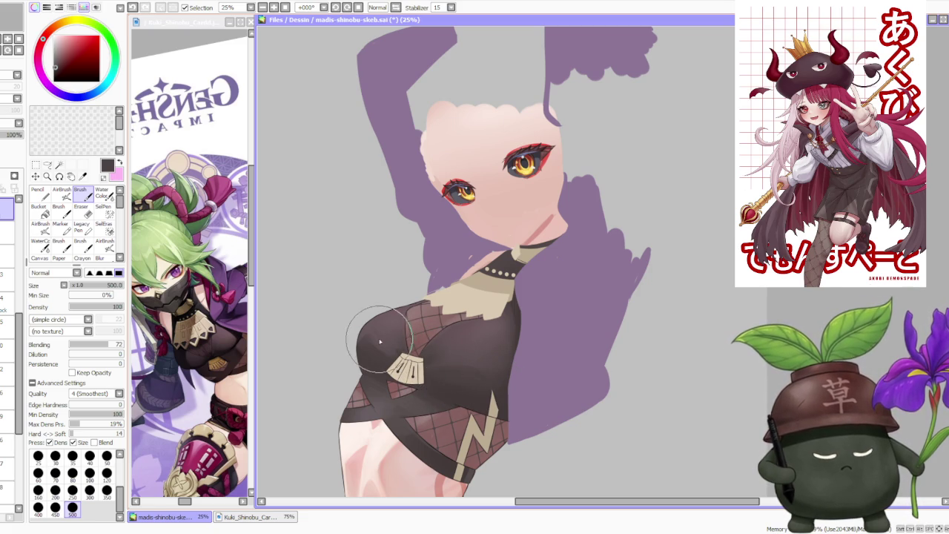
pyautogui.moveTo(388, 351)
pyautogui.mouseDown()
pyautogui.moveTo(361, 329)
pyautogui.moveTo(393, 352)
pyautogui.moveTo(364, 337)
pyautogui.mouseUp()
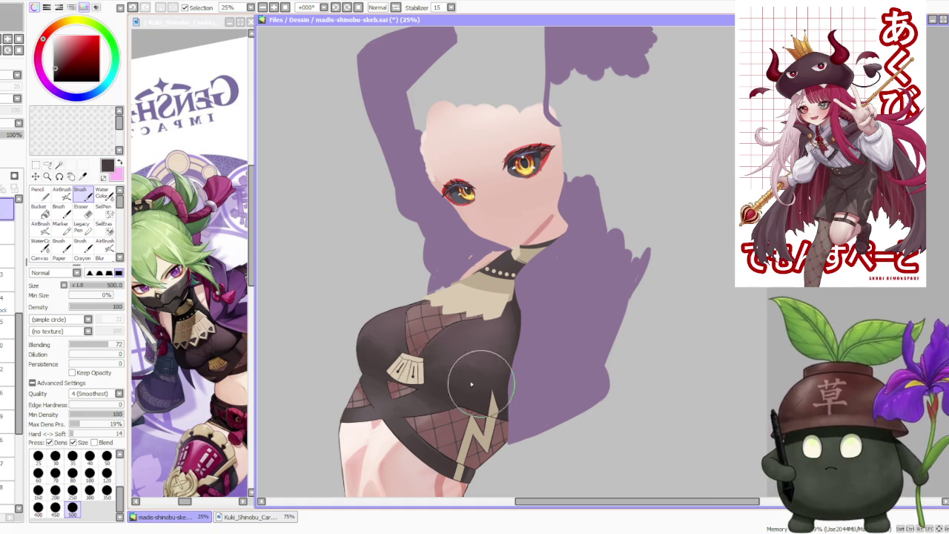
pyautogui.moveTo(454, 381)
pyautogui.mouseDown()
pyautogui.moveTo(476, 385)
pyautogui.moveTo(445, 371)
pyautogui.mouseUp()
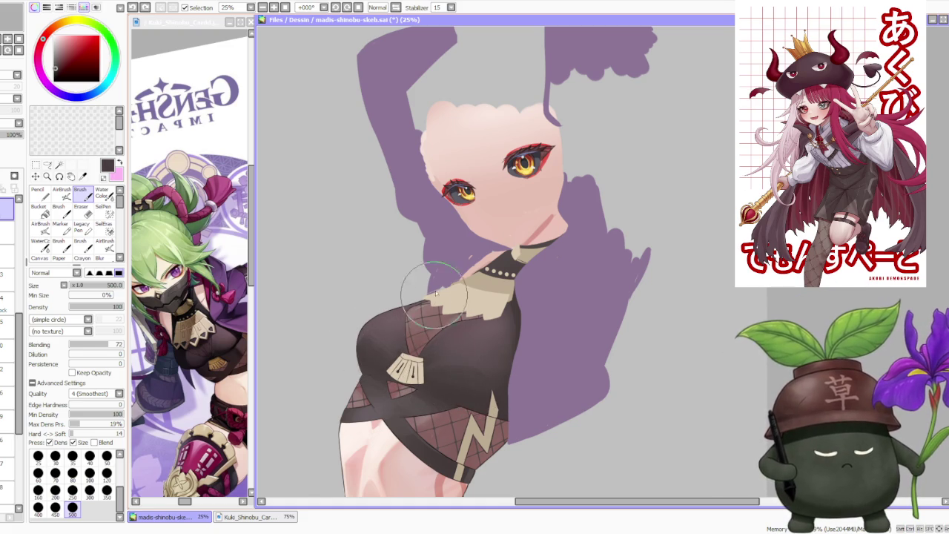
pyautogui.moveTo(430, 297); pyautogui.dragTo(446, 283)
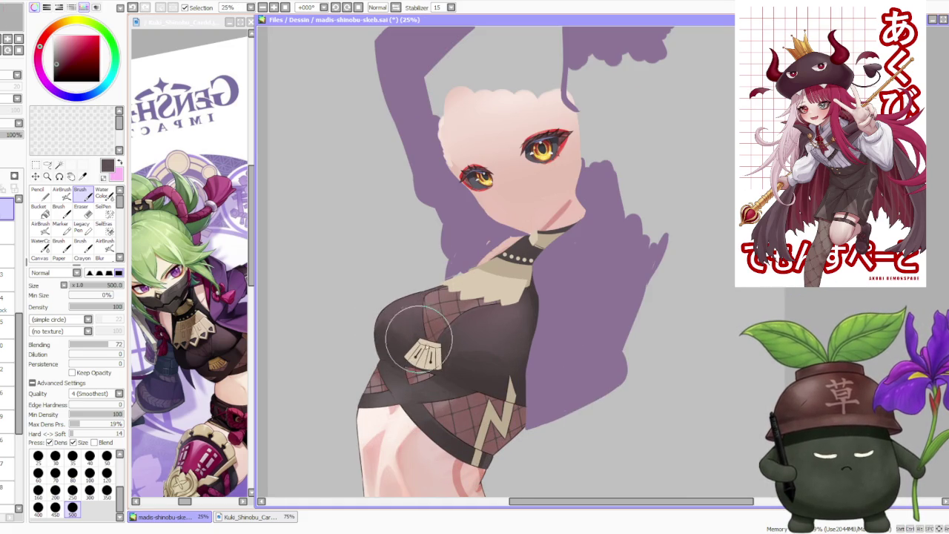
pyautogui.scroll(-3, 455, 263)
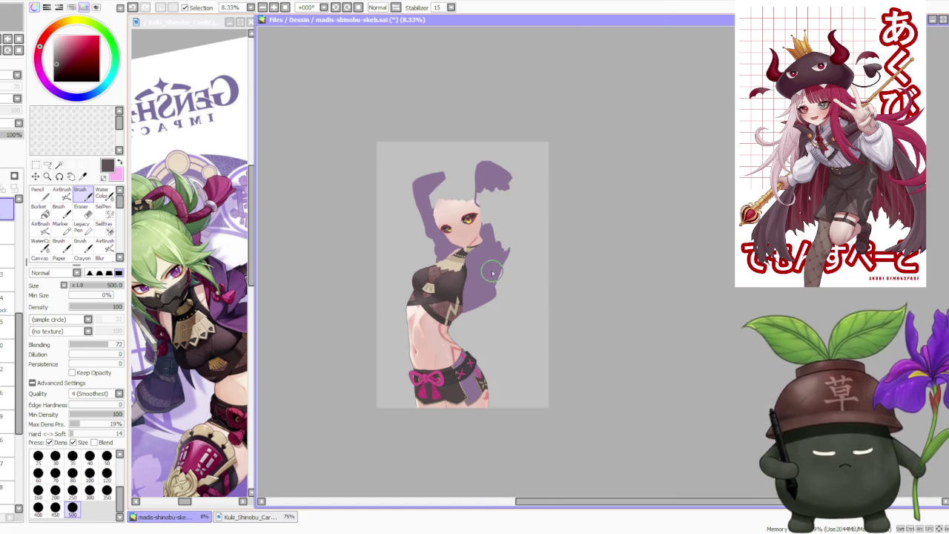
pyautogui.scroll(3, 491, 272)
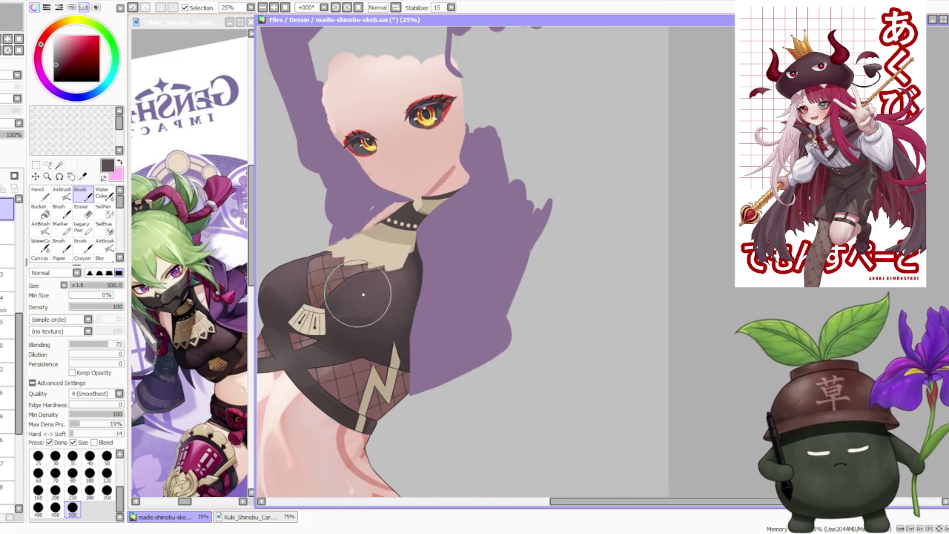
# Step: Switch to the watercolour brush and enlarge it to size 350
pyautogui.press('c')
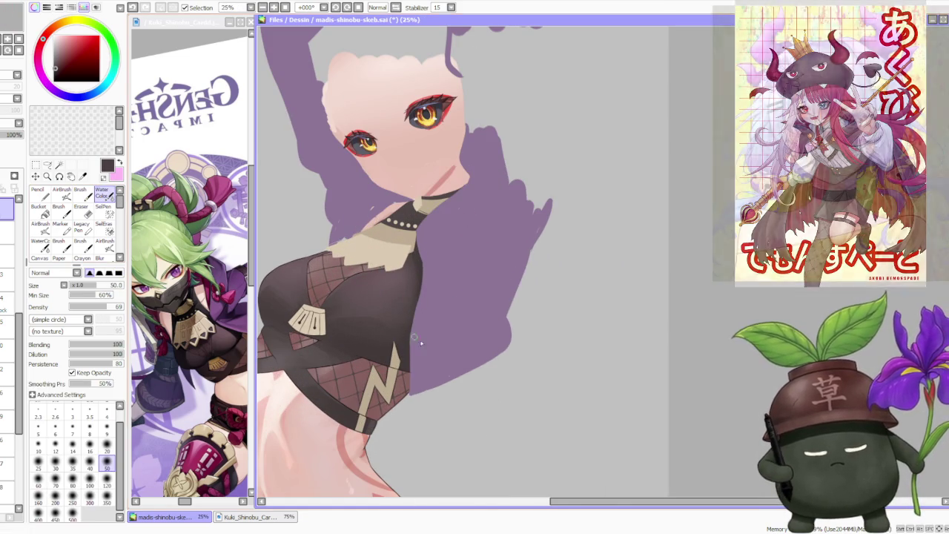
pyautogui.press(']')
pyautogui.press(']')
pyautogui.press(']')
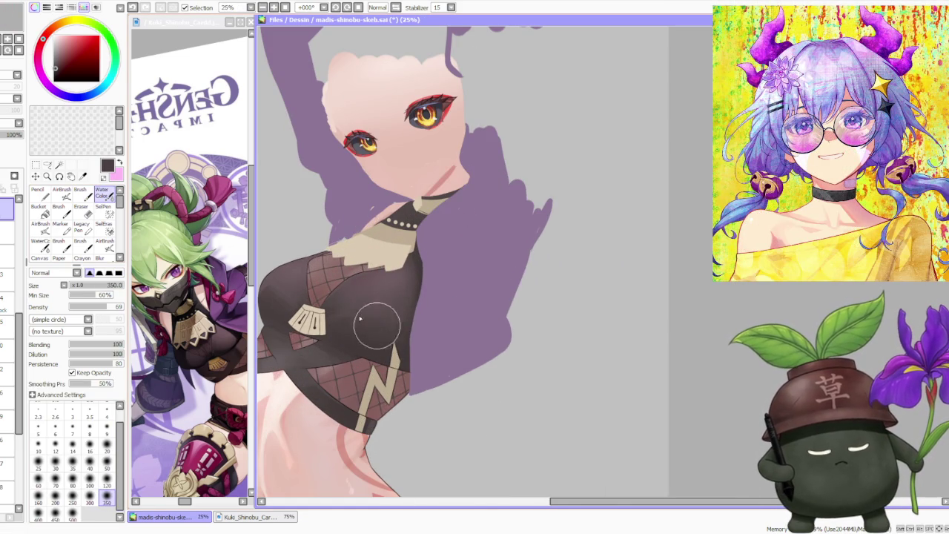
pyautogui.scroll(-3, 437, 270)
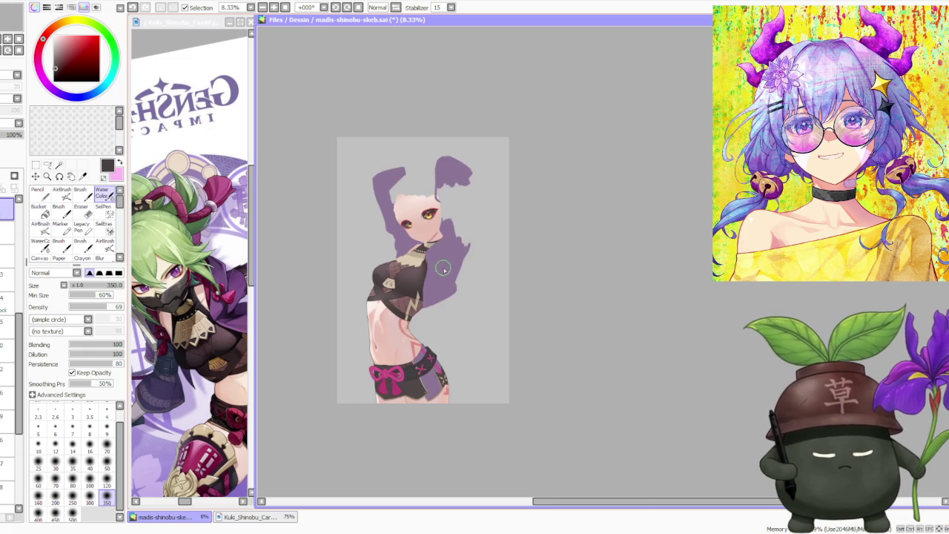
pyautogui.scroll(-1, 442, 268)
pyautogui.scroll(2, 440, 267)
pyautogui.scroll(2, 440, 268)
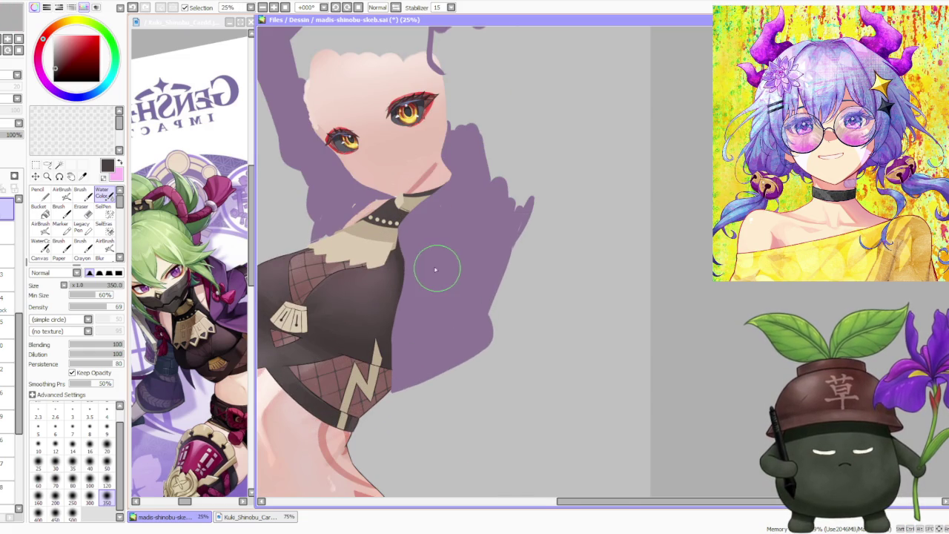
# Step: Extend the beige collar at the top of the crop top with the regular brush
pyautogui.click(80, 191)
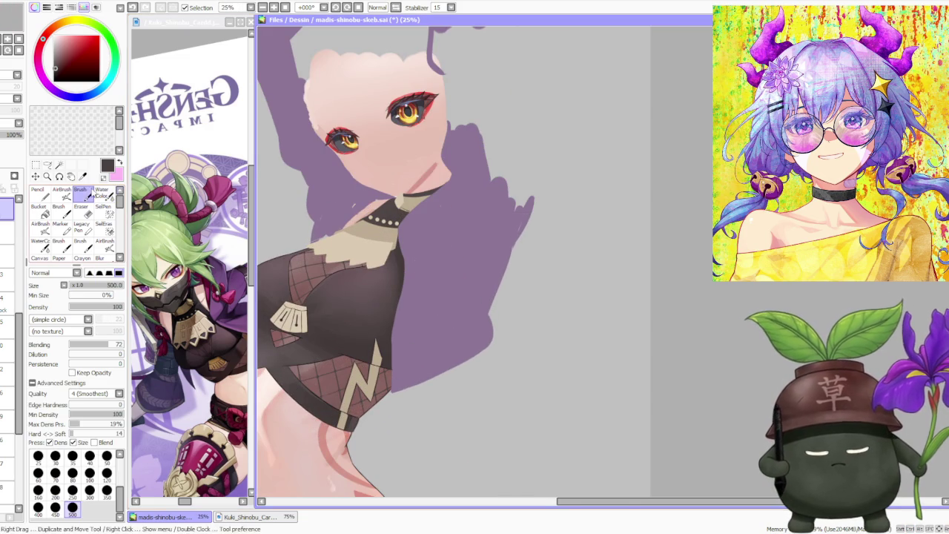
pyautogui.keyDown('alt'); pyautogui.click(385, 263); pyautogui.keyUp('alt')
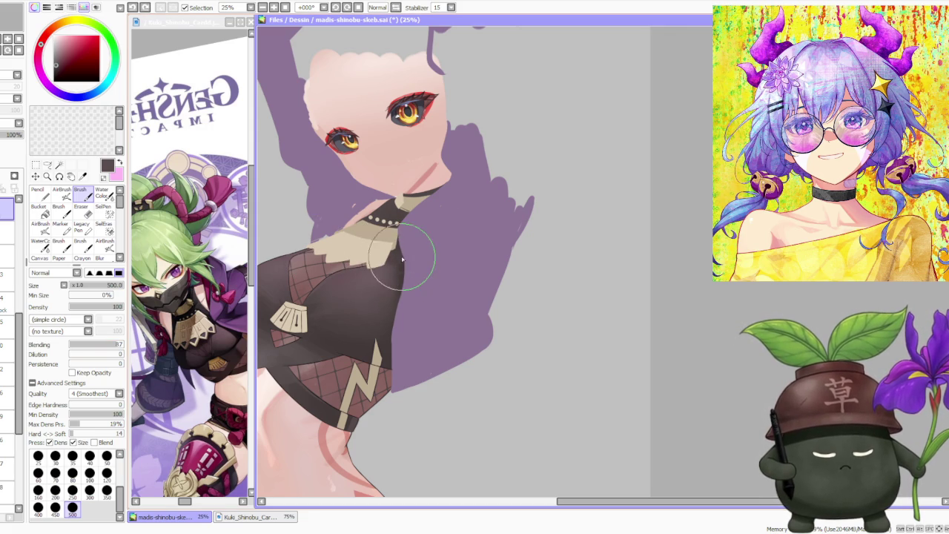
pyautogui.moveTo(373, 263)
pyautogui.mouseDown()
pyautogui.moveTo(392, 254)
pyautogui.moveTo(381, 272)
pyautogui.moveTo(400, 298)
pyautogui.mouseUp()
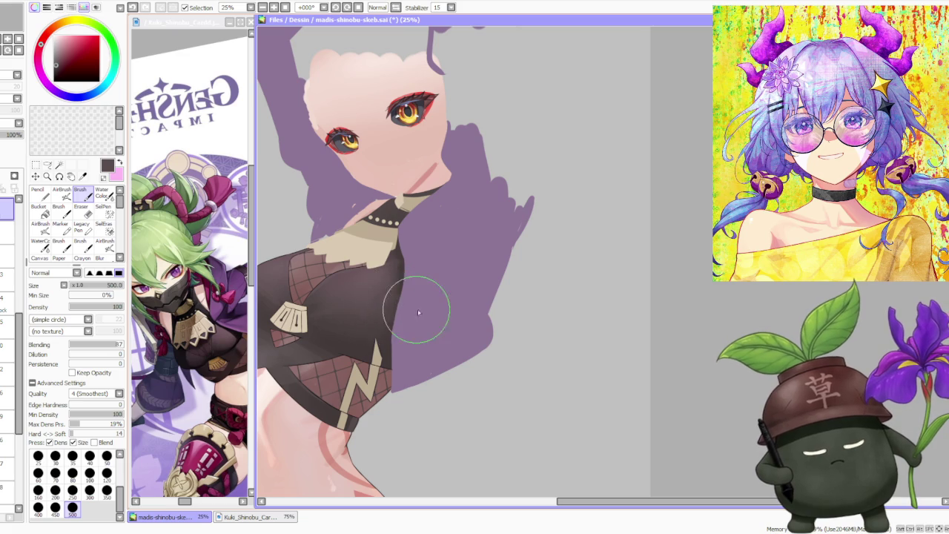
pyautogui.scroll(-2, 407, 335)
pyautogui.scroll(2, 406, 335)
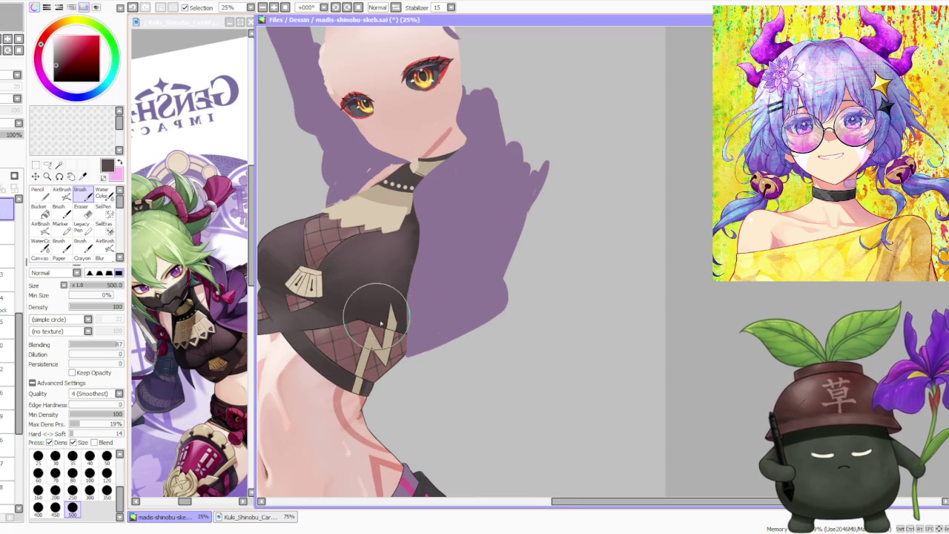
pyautogui.scroll(-1, 326, 307)
pyautogui.scroll(-1, 326, 307)
pyautogui.scroll(2, 311, 312)
pyautogui.scroll(1, 300, 319)
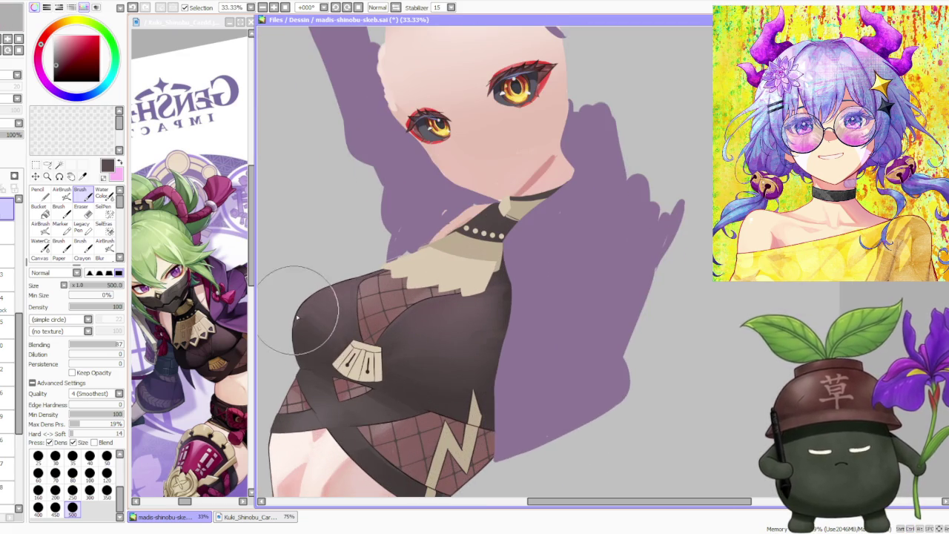
pyautogui.click(61, 192)
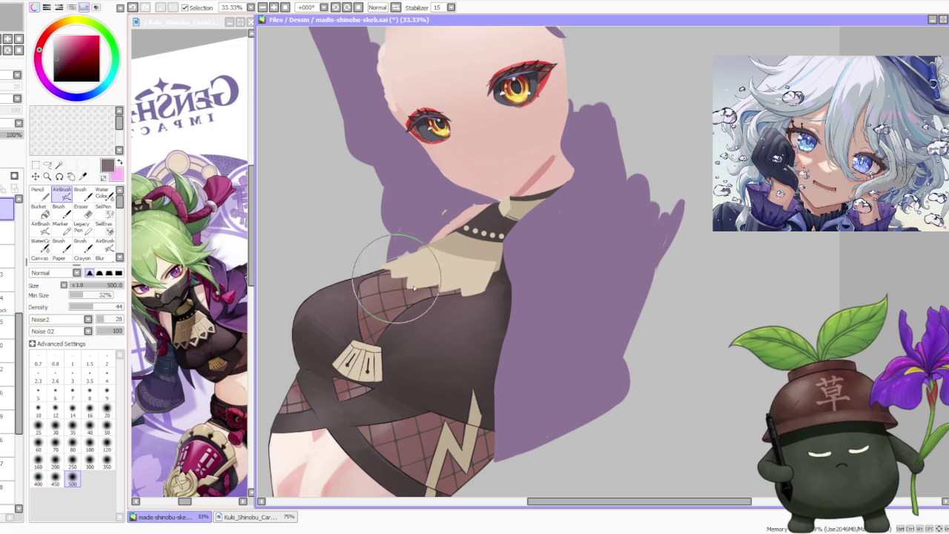
# Step: Zoom the canvas out to view the whole Kuki Shinobu figure
pyautogui.scroll(-1, 449, 321)
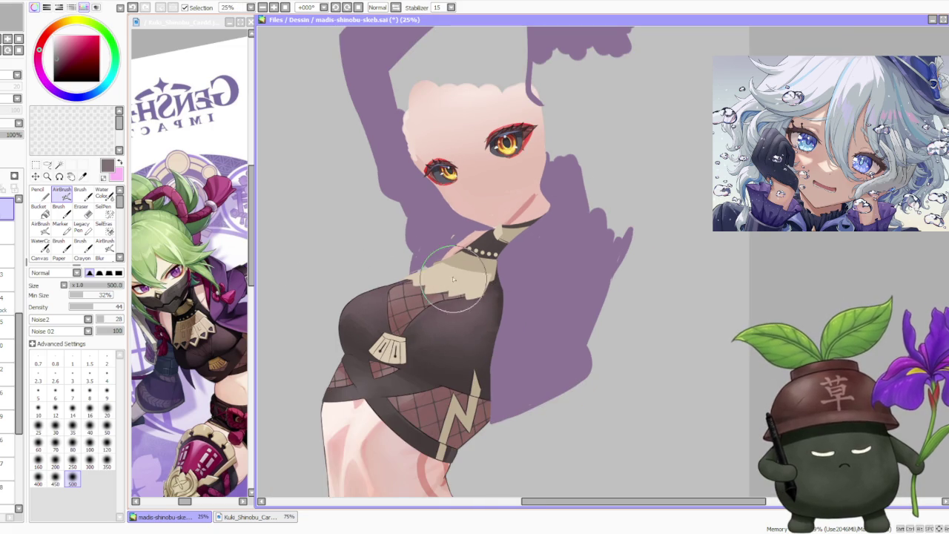
pyautogui.scroll(-1, 387, 319)
pyautogui.scroll(1, 374, 334)
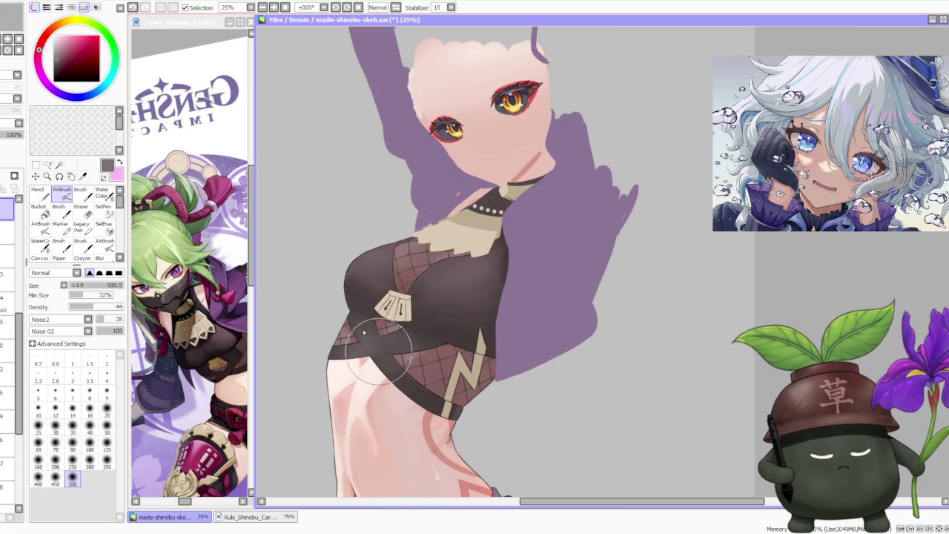
pyautogui.scroll(2, 386, 356)
pyautogui.scroll(-3, 388, 371)
pyautogui.scroll(-1, 434, 317)
pyautogui.scroll(2, 435, 317)
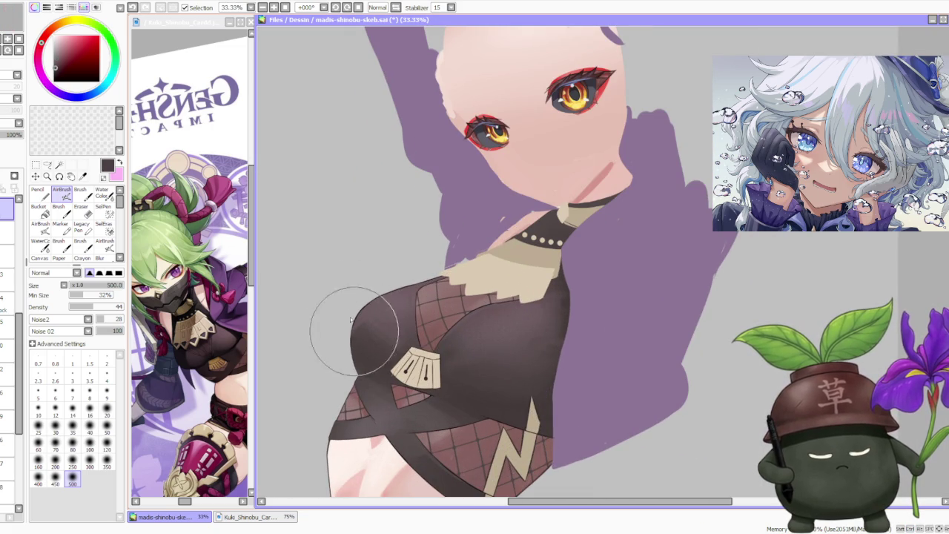
pyautogui.scroll(-1, 423, 370)
pyautogui.scroll(-1, 451, 391)
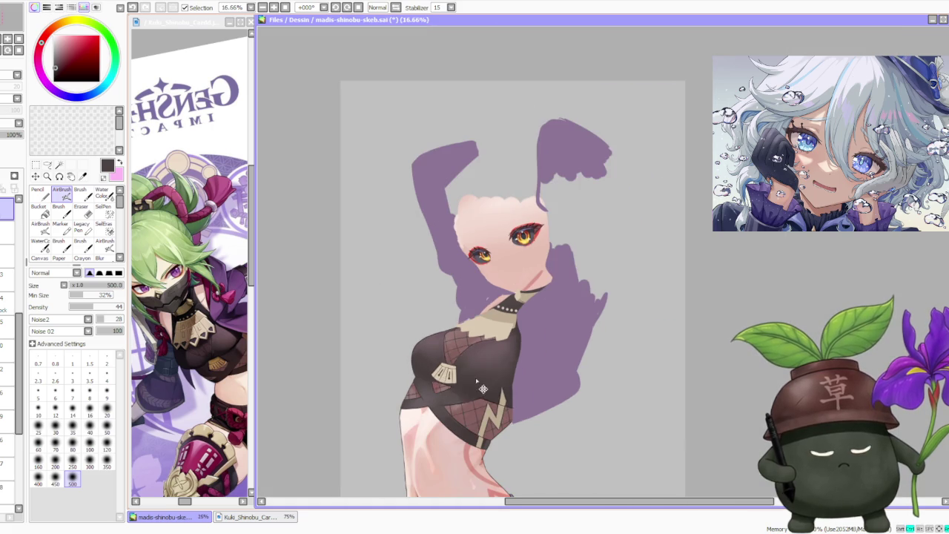
pyautogui.scroll(-2, 526, 392)
pyautogui.scroll(-1, 501, 261)
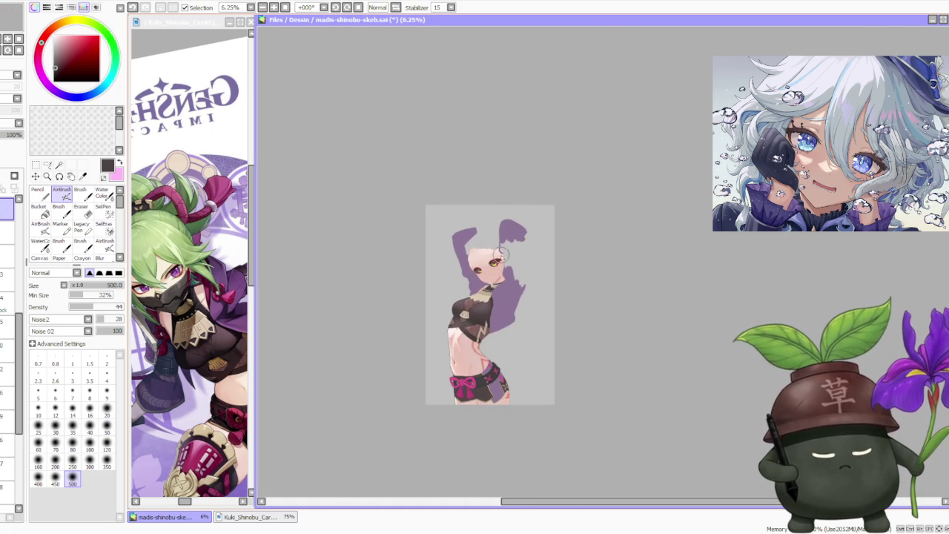
pyautogui.scroll(2, 504, 281)
pyautogui.scroll(1, 504, 281)
pyautogui.scroll(-2, 467, 208)
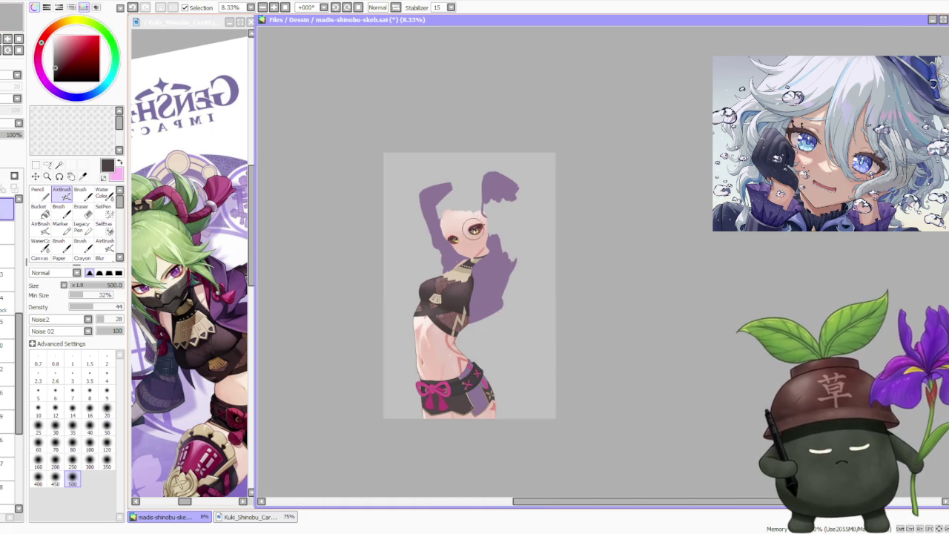
pyautogui.scroll(2, 471, 230)
pyautogui.scroll(-1, 467, 232)
pyautogui.scroll(2, 459, 236)
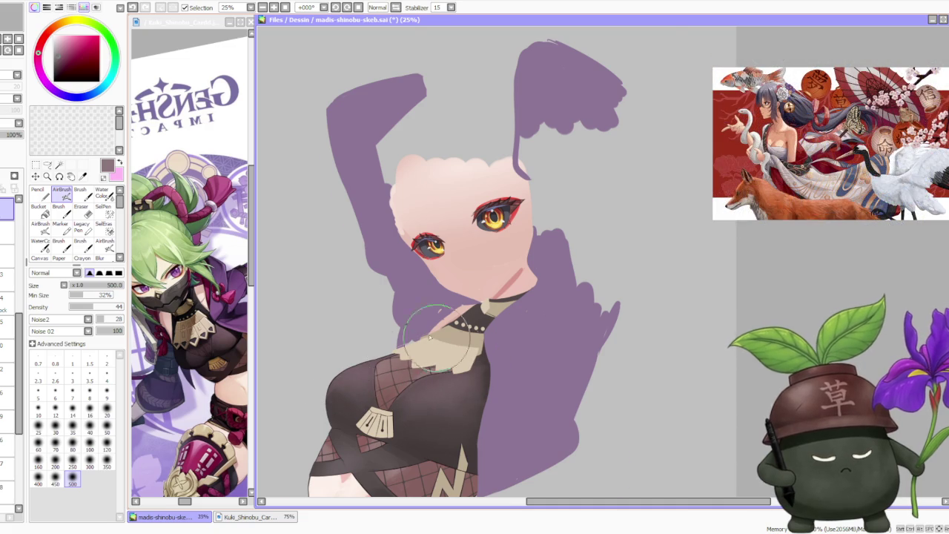
pyautogui.scroll(-3, 441, 260)
pyautogui.scroll(-2, 440, 259)
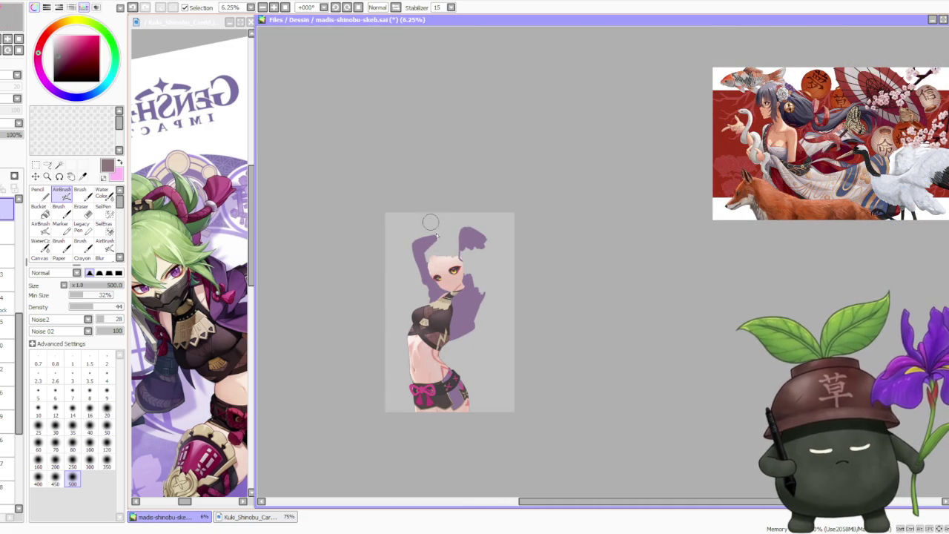
pyautogui.scroll(1, 431, 226)
pyautogui.scroll(-1, 437, 224)
pyautogui.scroll(-1, 480, 310)
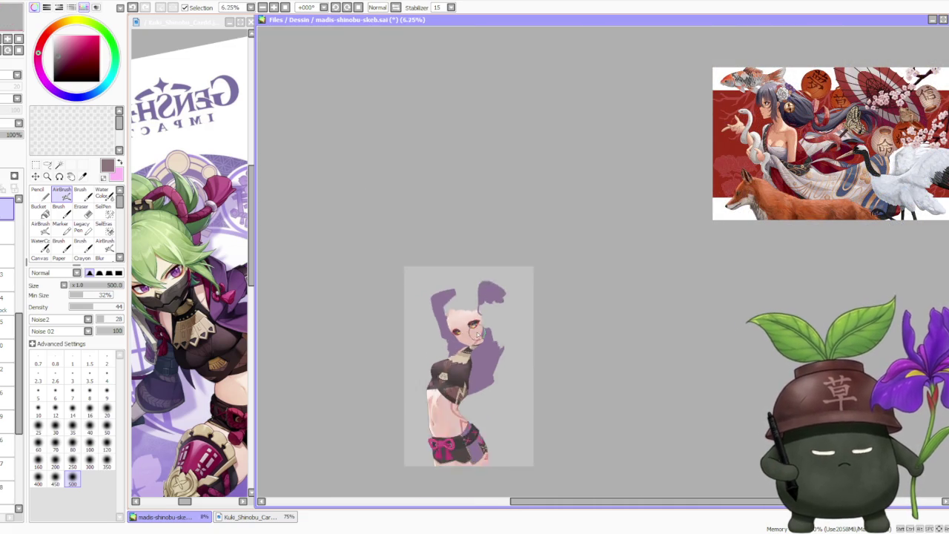
pyautogui.scroll(1, 492, 338)
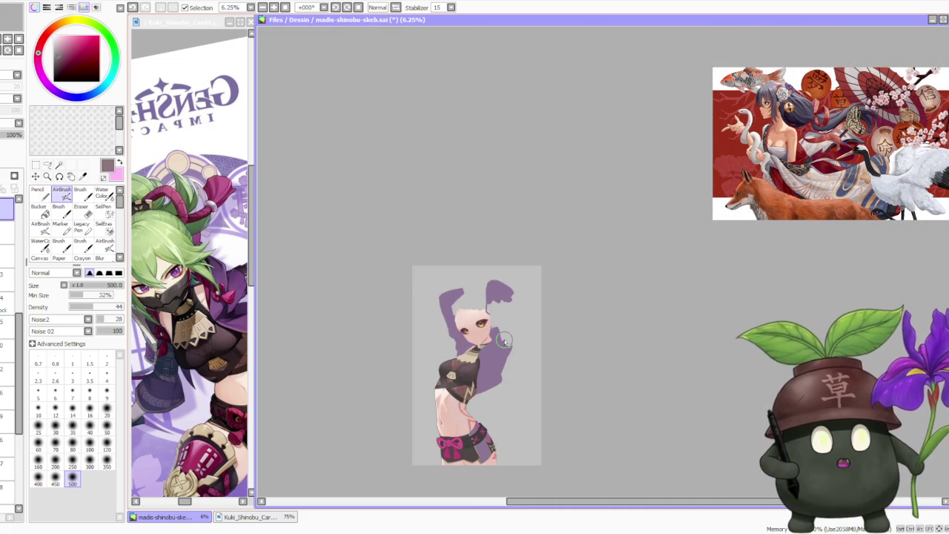
pyautogui.scroll(-1, 511, 330)
pyautogui.scroll(1, 525, 356)
pyautogui.scroll(1, 523, 382)
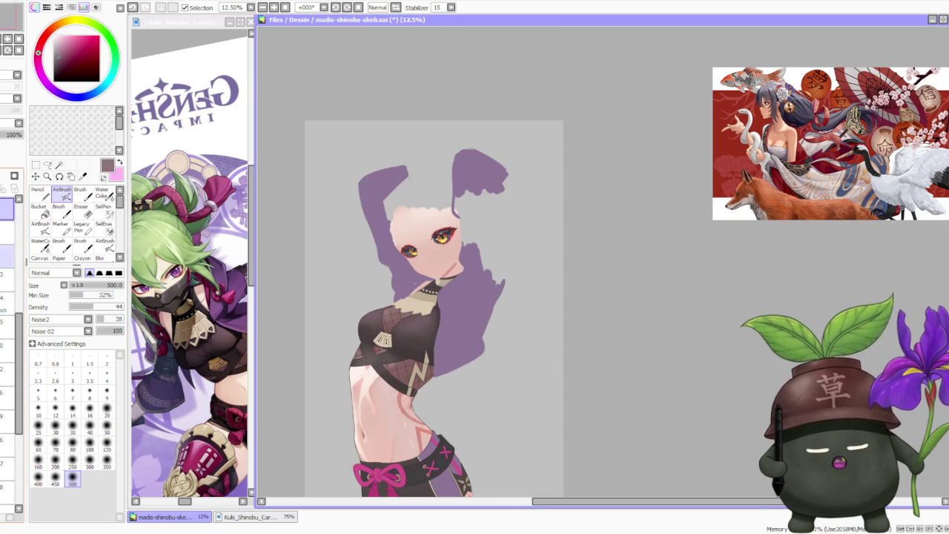
# Step: Select the sketch layer and turn on its visibility to show the red line art
pyautogui.click(7, 259)
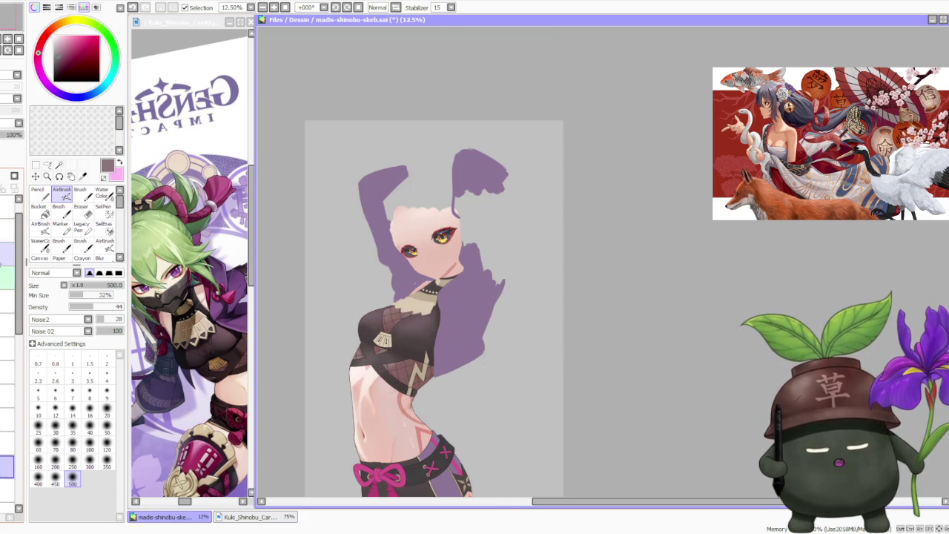
pyautogui.click(8, 489)
pyautogui.click(7, 242)
pyautogui.scroll(-1, 461, 235)
pyautogui.scroll(1, 396, 251)
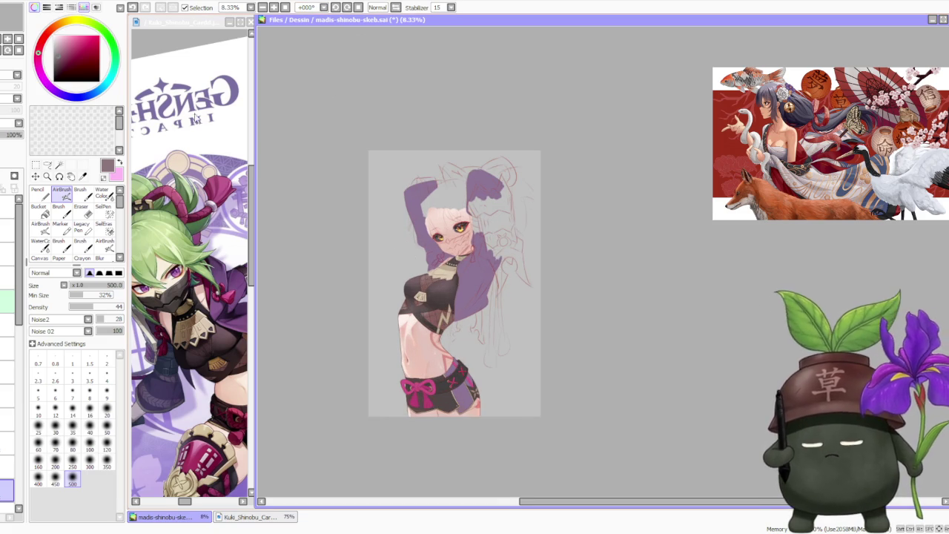
pyautogui.click(249, 264)
# Step: Sample the tan skin tone with the regular brush and shift it to a warmer hue
pyautogui.click(630, 274)
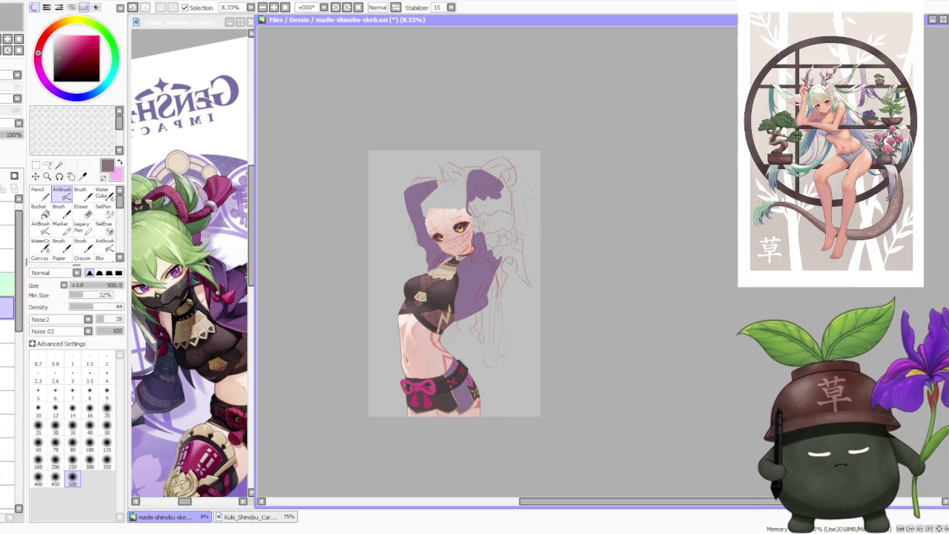
pyautogui.keyDown('alt'); pyautogui.click(446, 318); pyautogui.keyUp('alt')
pyautogui.press('b')
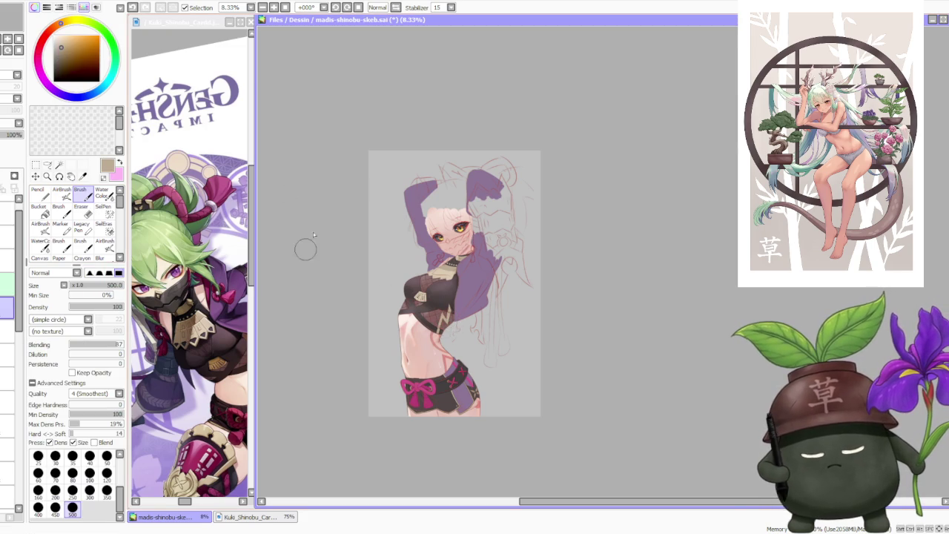
pyautogui.moveTo(75, 32); pyautogui.dragTo(58, 25)
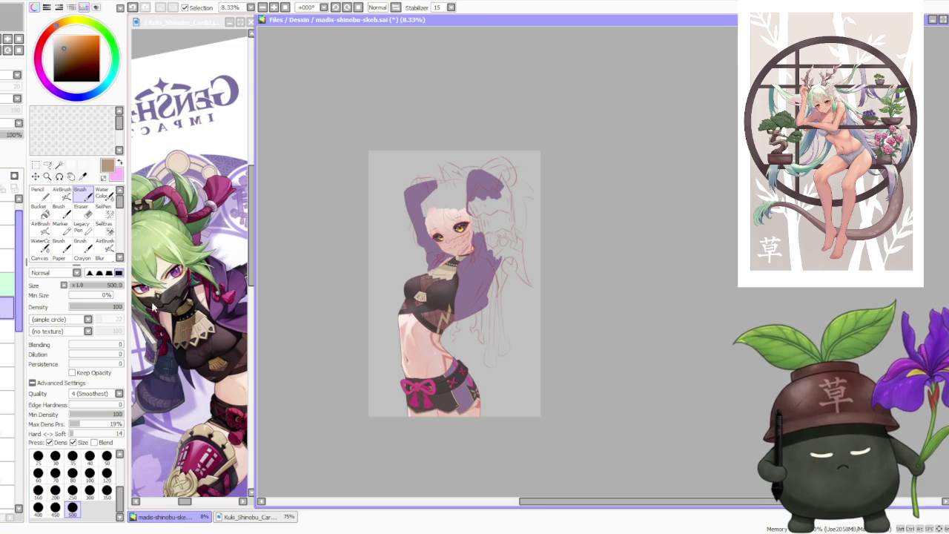
# Step: Pick a light beige colour to blend the lower crop top around the lightning emblem
pyautogui.scroll(3, 445, 315)
pyautogui.scroll(-2, 437, 222)
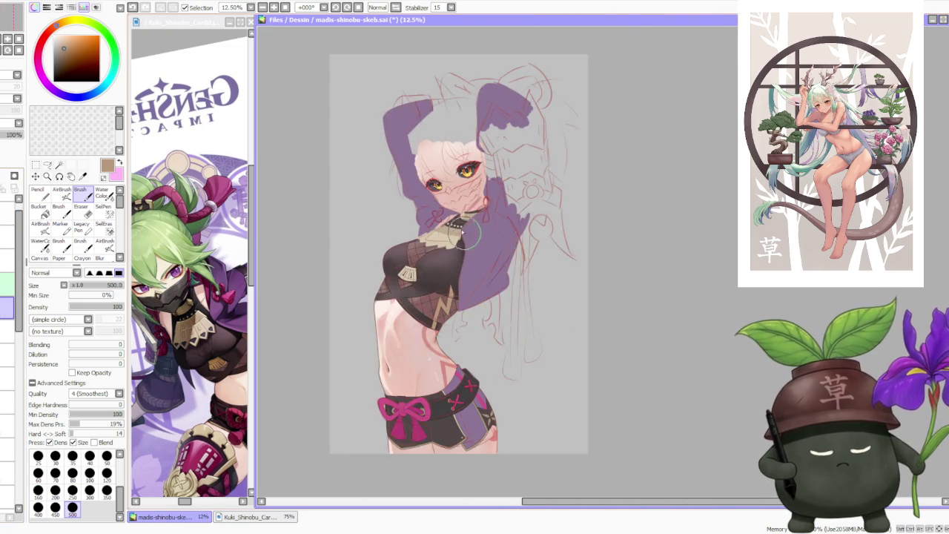
pyautogui.scroll(2, 438, 218)
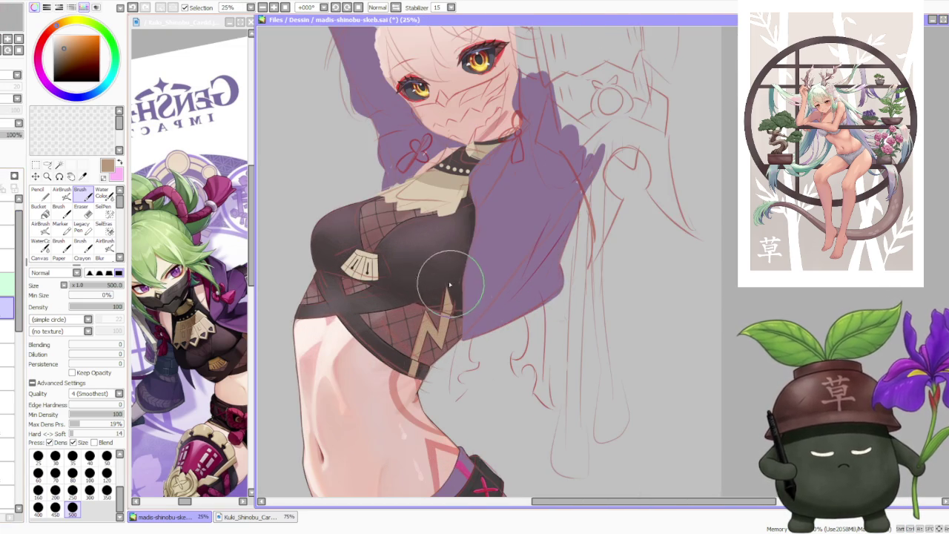
pyautogui.keyDown('alt'); pyautogui.click(356, 264); pyautogui.keyUp('alt')
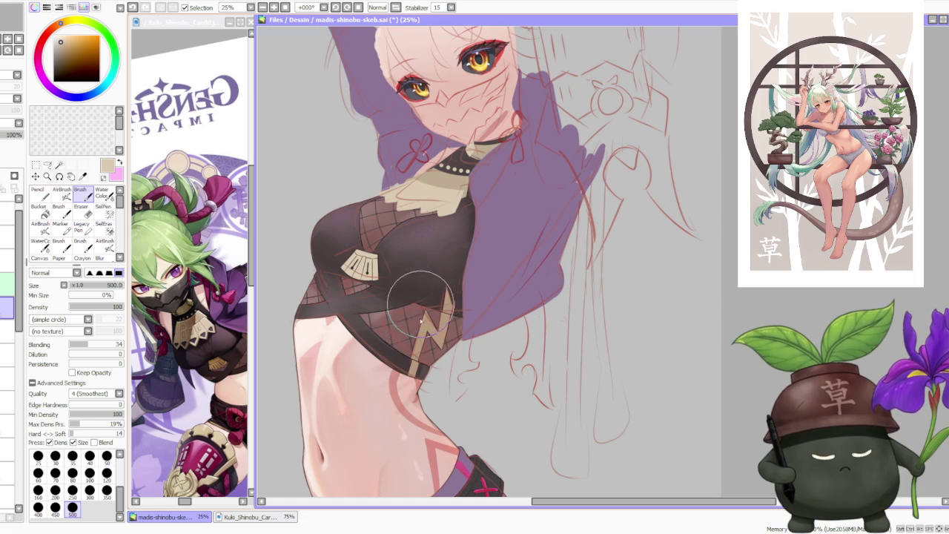
pyautogui.scroll(2, 415, 311)
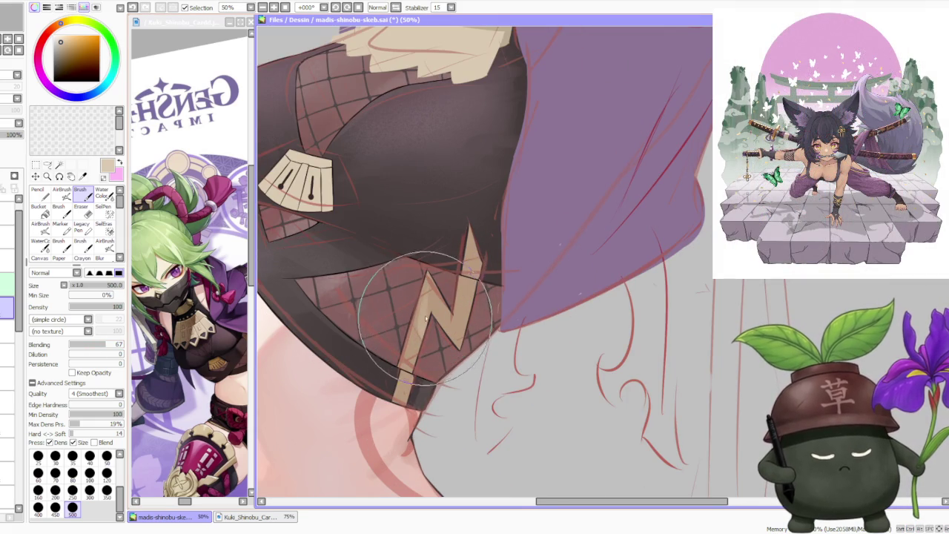
pyautogui.scroll(-1, 415, 318)
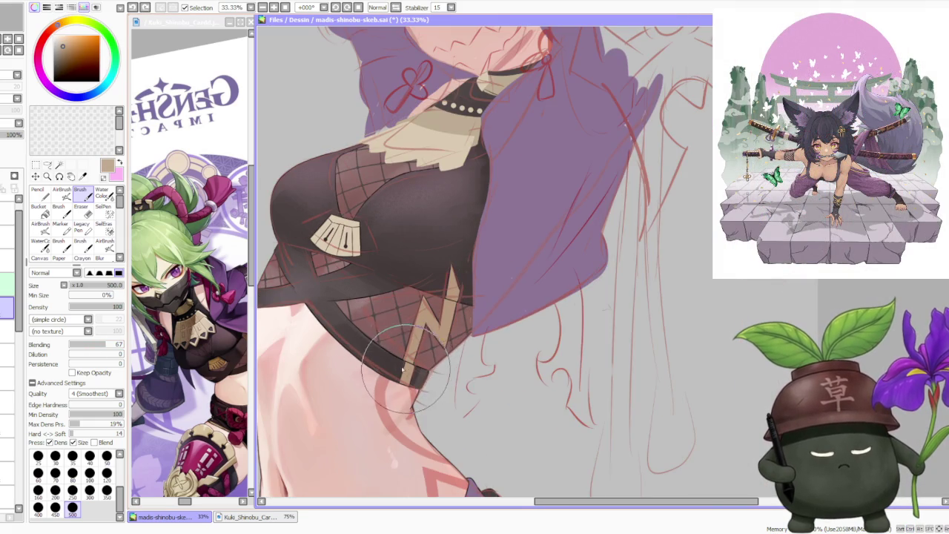
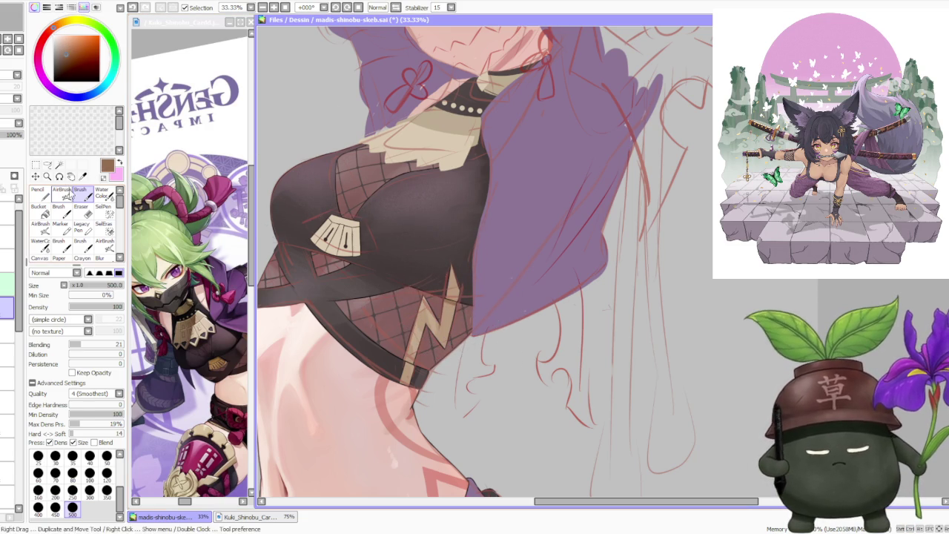
# Step: Select the AirBrush with a simple circle tip and no texture
pyautogui.click(61, 191)
pyautogui.click(59, 331)
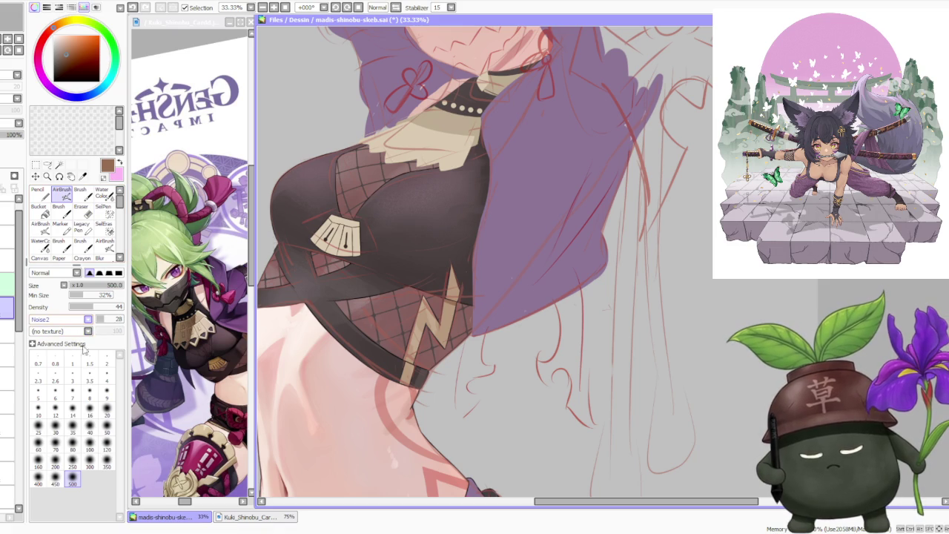
pyautogui.click(87, 319)
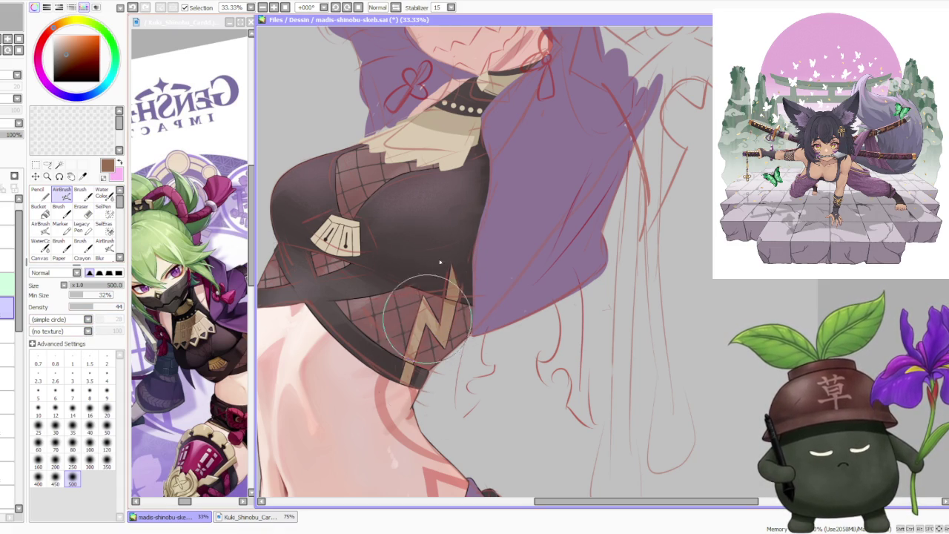
pyautogui.scroll(-1, 470, 239)
pyautogui.scroll(-1, 470, 239)
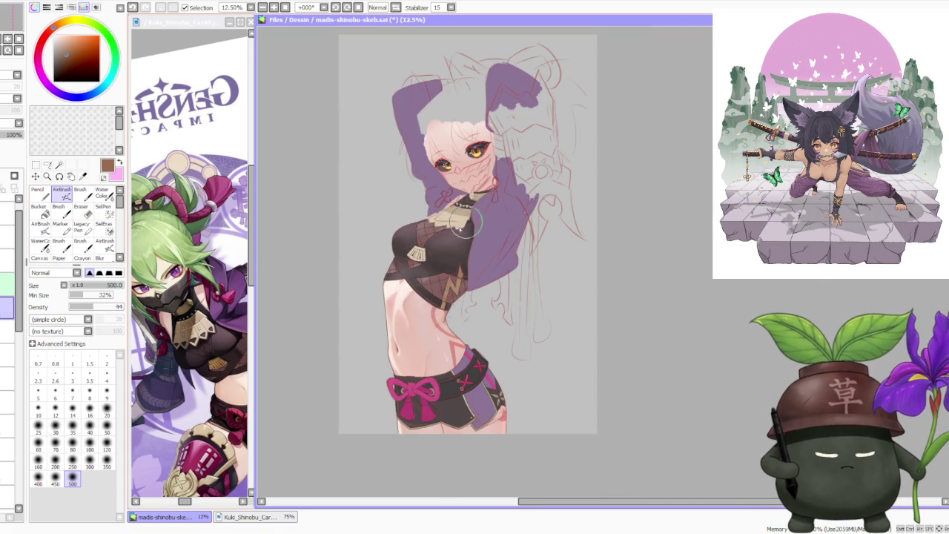
pyautogui.scroll(1, 475, 215)
pyautogui.scroll(-2, 475, 216)
pyautogui.scroll(-1, 475, 215)
pyautogui.scroll(2, 477, 211)
pyautogui.scroll(1, 477, 210)
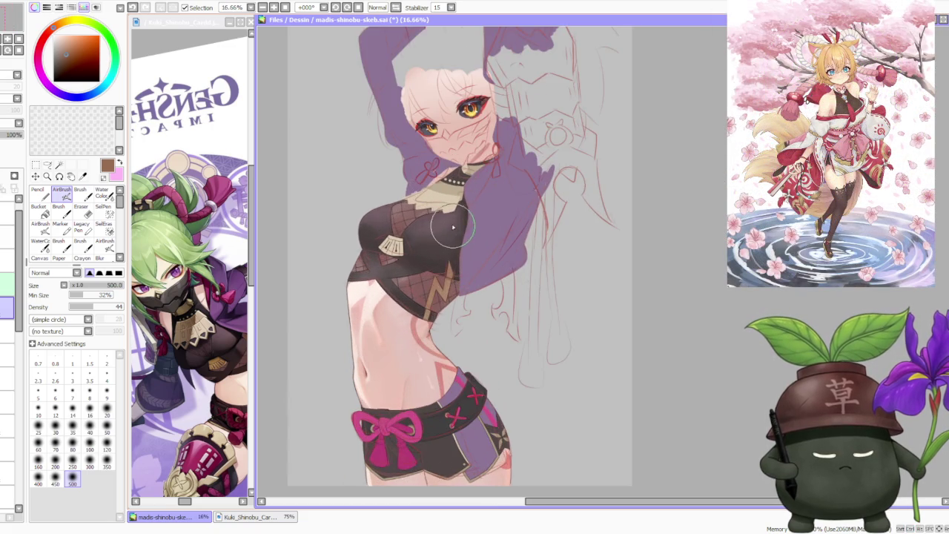
pyautogui.scroll(2, 420, 319)
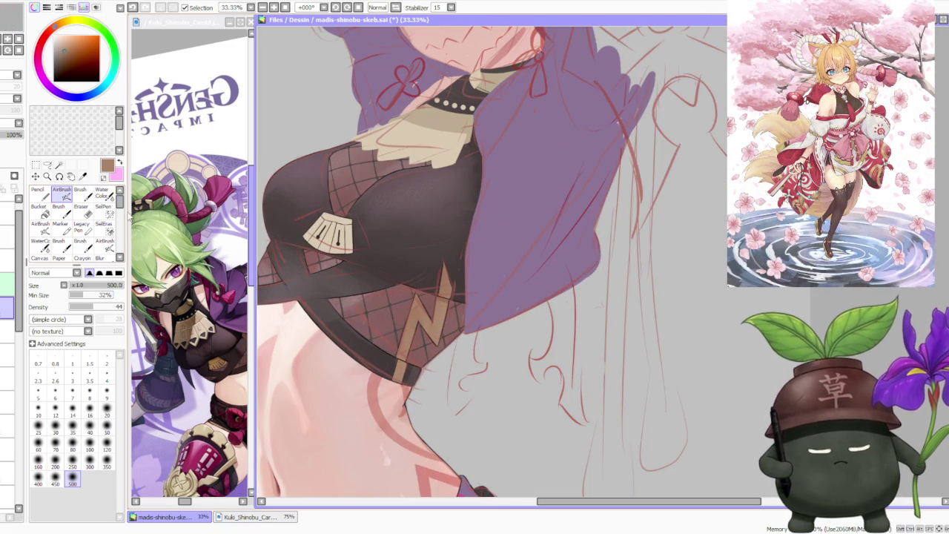
# Step: Try hues on the colour wheel, settling on a light pink for shading
pyautogui.press('b')
pyautogui.scroll(1, 426, 330)
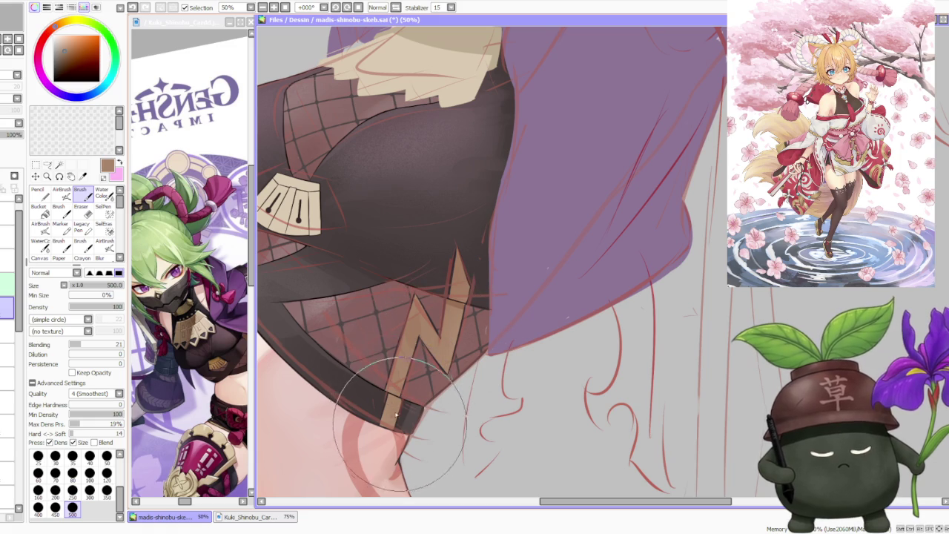
pyautogui.scroll(-3, 416, 311)
pyautogui.scroll(-3, 441, 249)
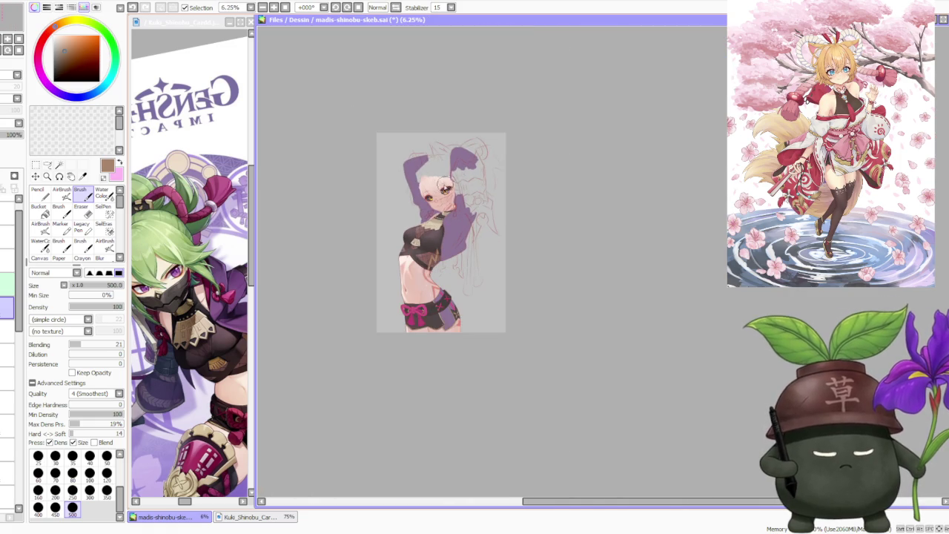
pyautogui.scroll(2, 432, 166)
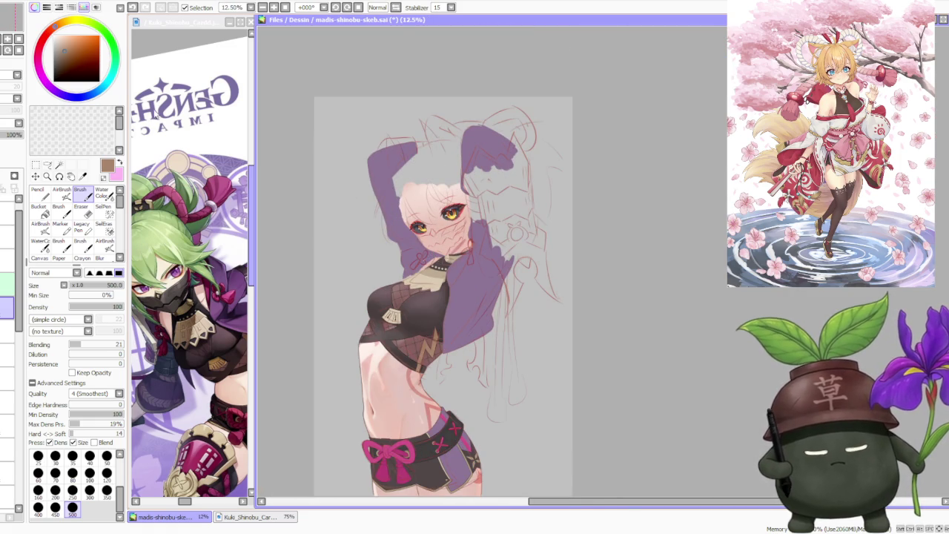
pyautogui.moveTo(76, 98); pyautogui.dragTo(49, 86)
pyautogui.click(62, 195)
pyautogui.scroll(1, 437, 361)
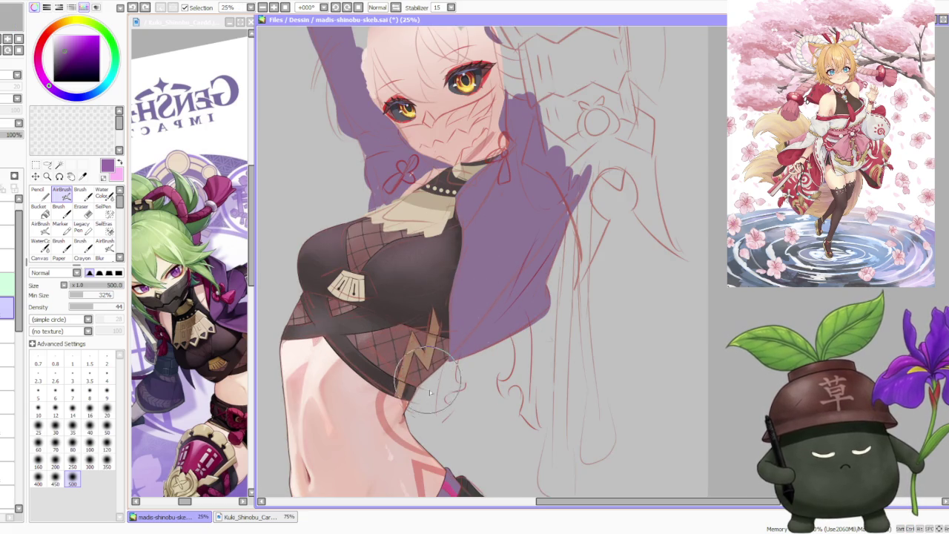
pyautogui.scroll(-2, 431, 252)
pyautogui.scroll(2, 430, 248)
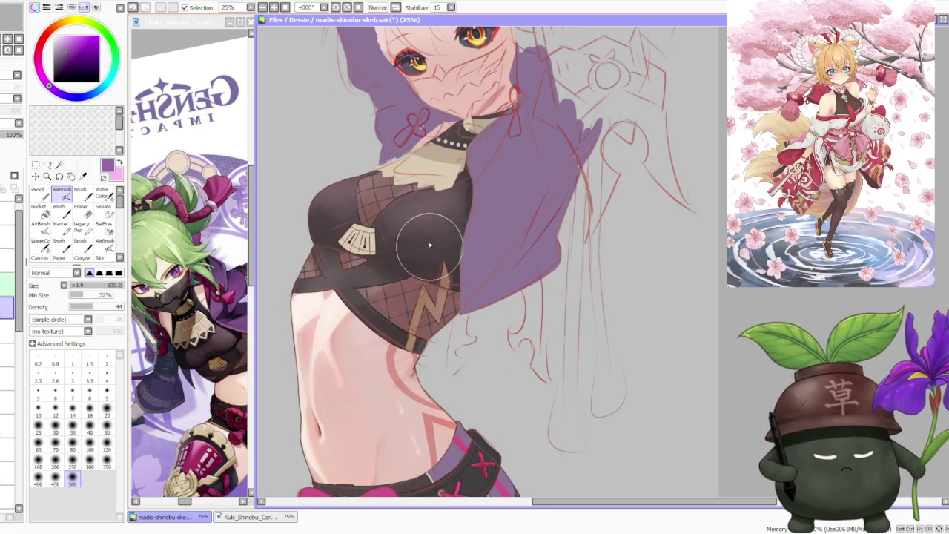
pyautogui.click(64, 38)
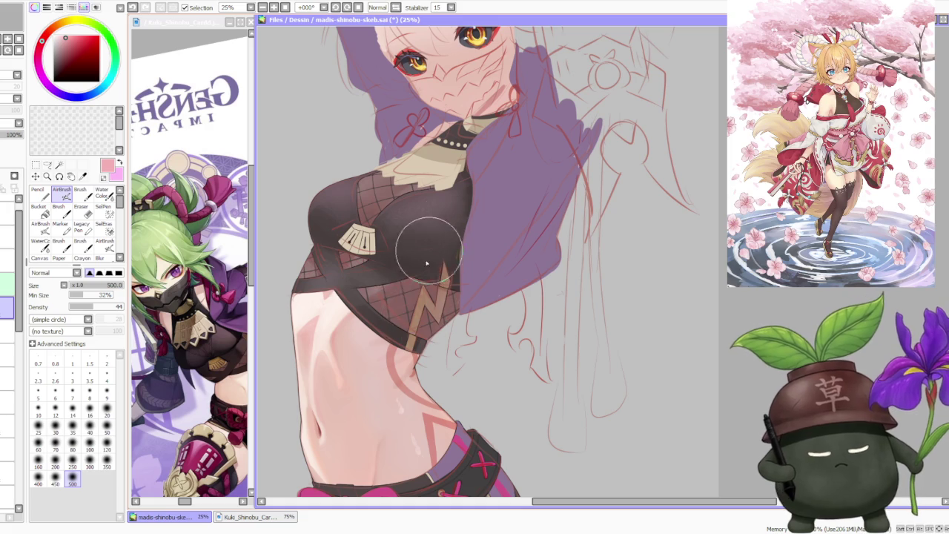
pyautogui.scroll(1, 428, 282)
pyautogui.scroll(-2, 441, 269)
pyautogui.scroll(1, 415, 237)
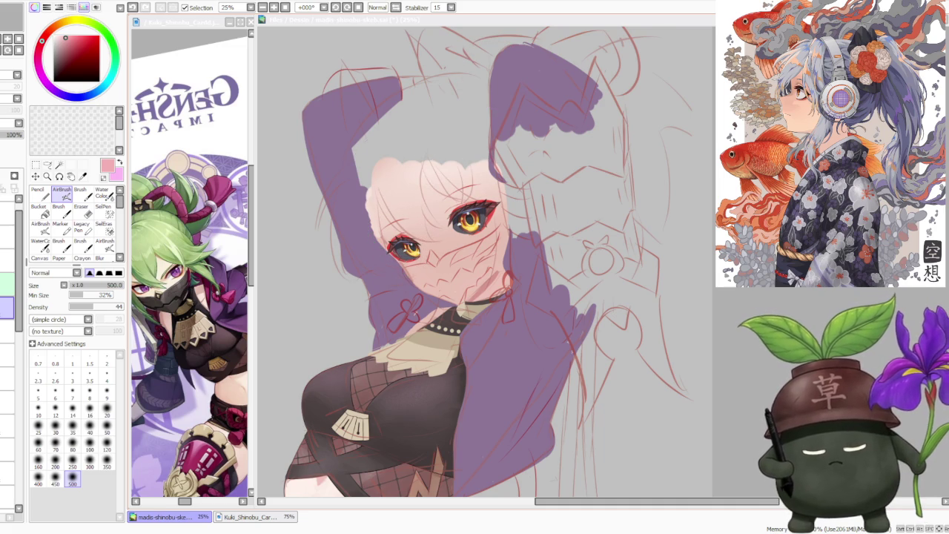
# Step: Sample the mask's dark brown and set the Brush to size 120 with Blending 0
pyautogui.keyDown('alt'); pyautogui.click(174, 298); pyautogui.keyUp('alt')
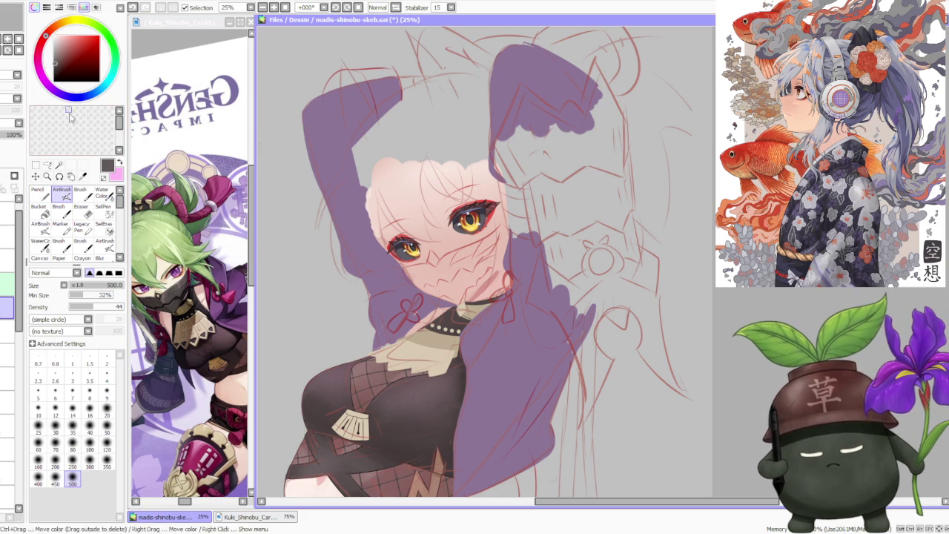
pyautogui.click(81, 194)
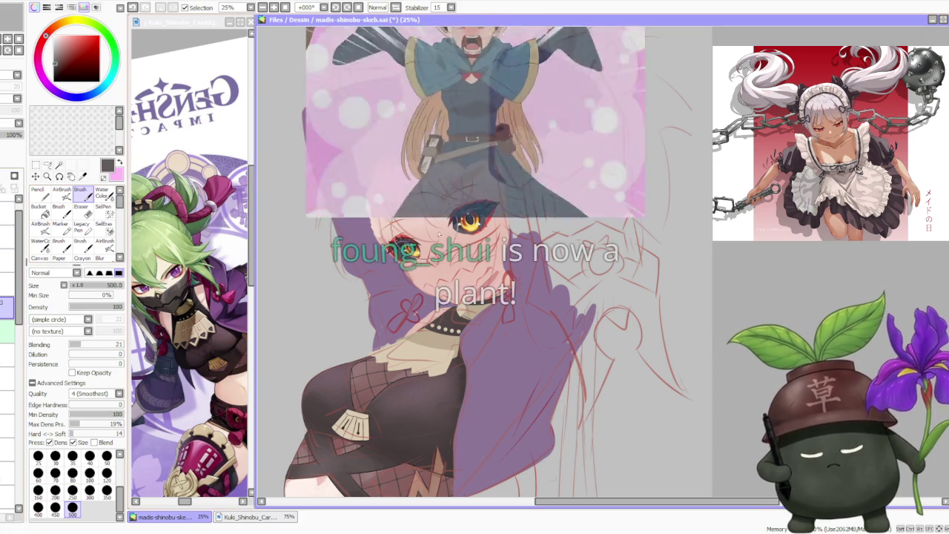
pyautogui.click(107, 474)
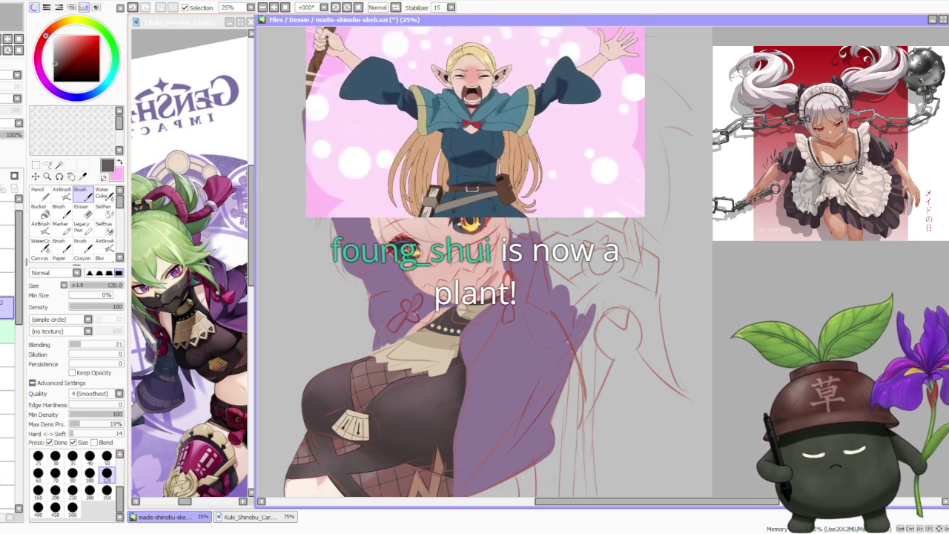
pyautogui.moveTo(83, 344); pyautogui.dragTo(69, 344)
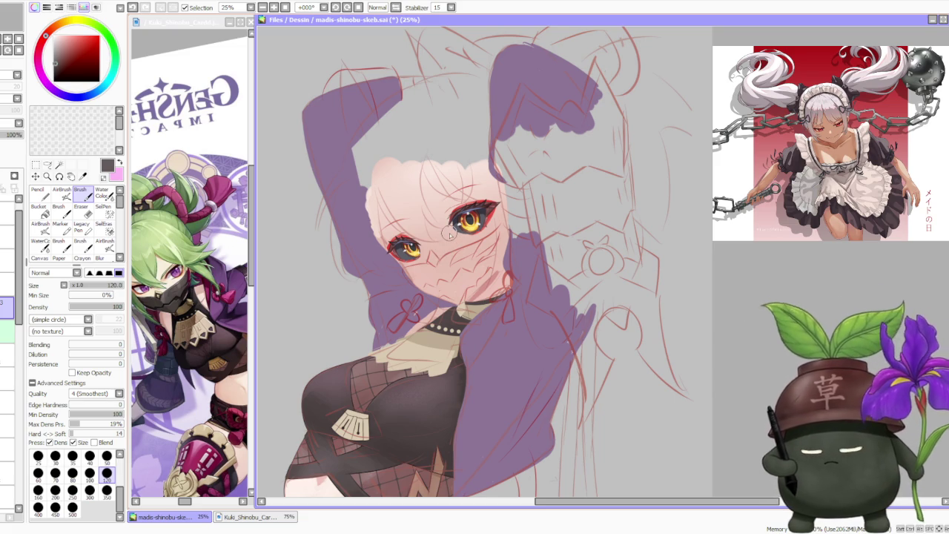
pyautogui.hotkey('alt', 'Tab')
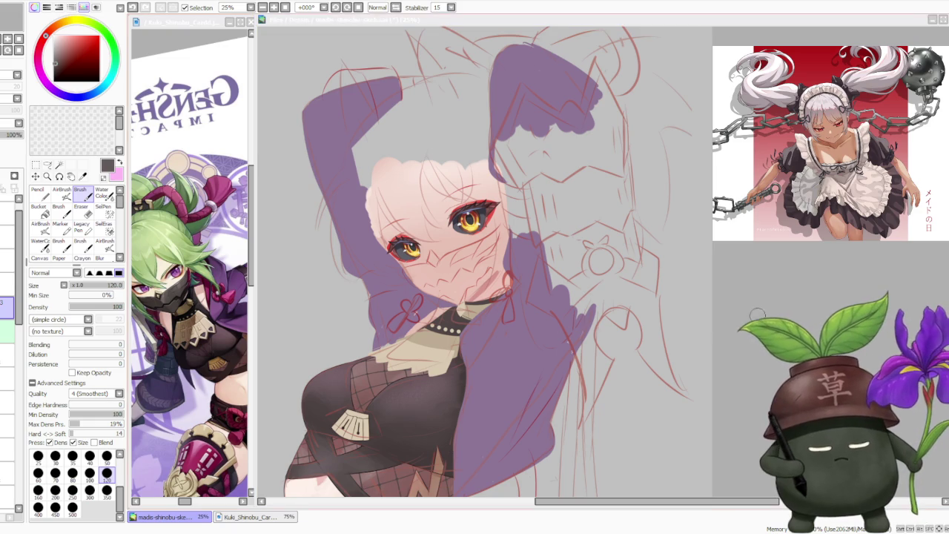
pyautogui.hotkey('alt', 'Tab')
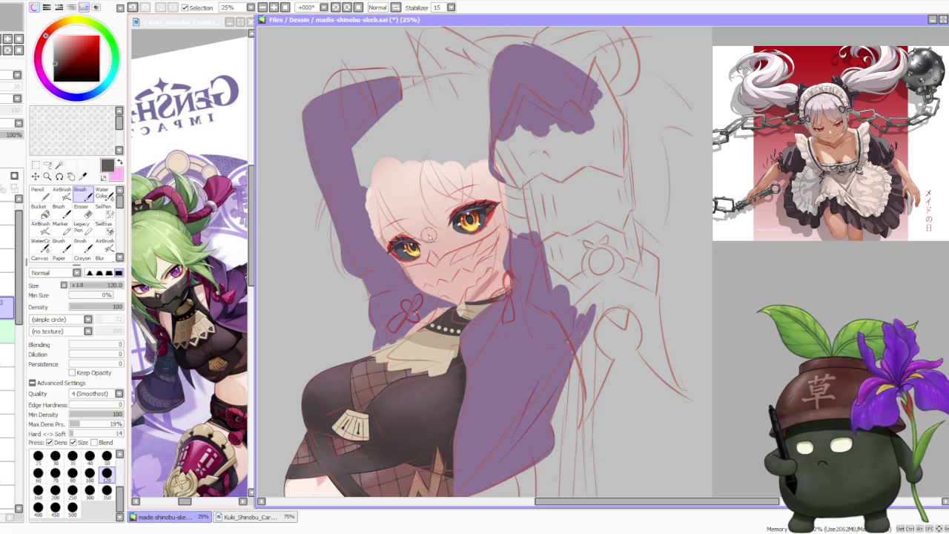
pyautogui.scroll(2, 410, 253)
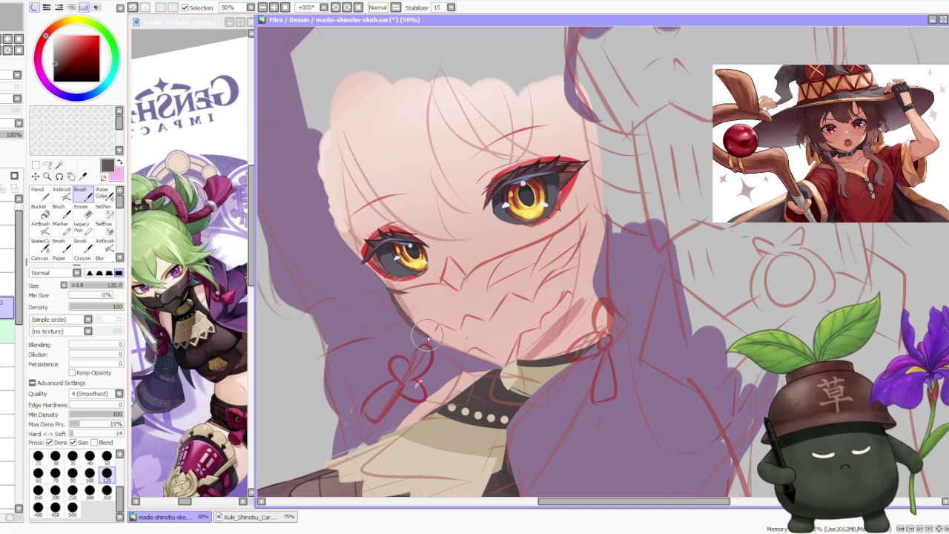
# Step: Ink a dark jaw line up along the chin toward the cheek, redoing bad strokes
pyautogui.moveTo(440, 320); pyautogui.dragTo(456, 352)
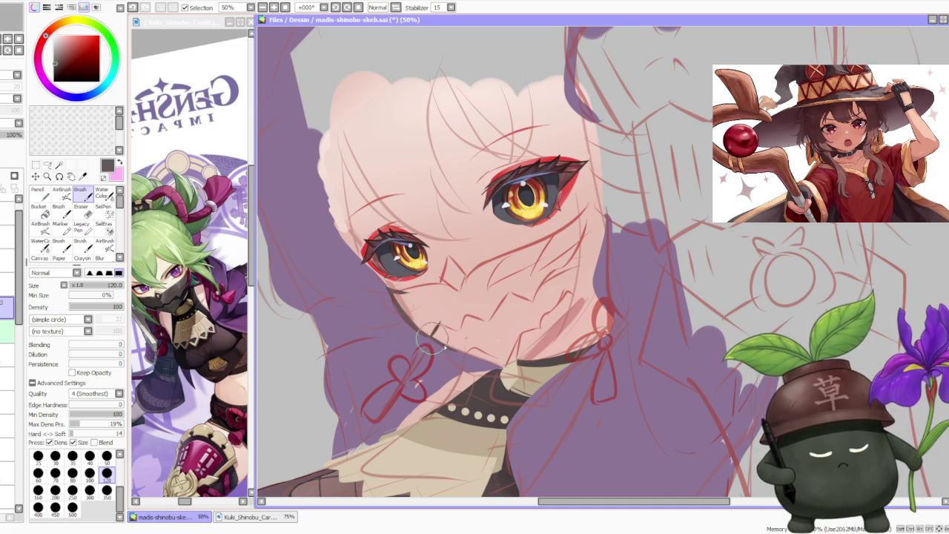
pyautogui.hotkey('ctrl', 'z')
pyautogui.moveTo(498, 365); pyautogui.dragTo(458, 328)
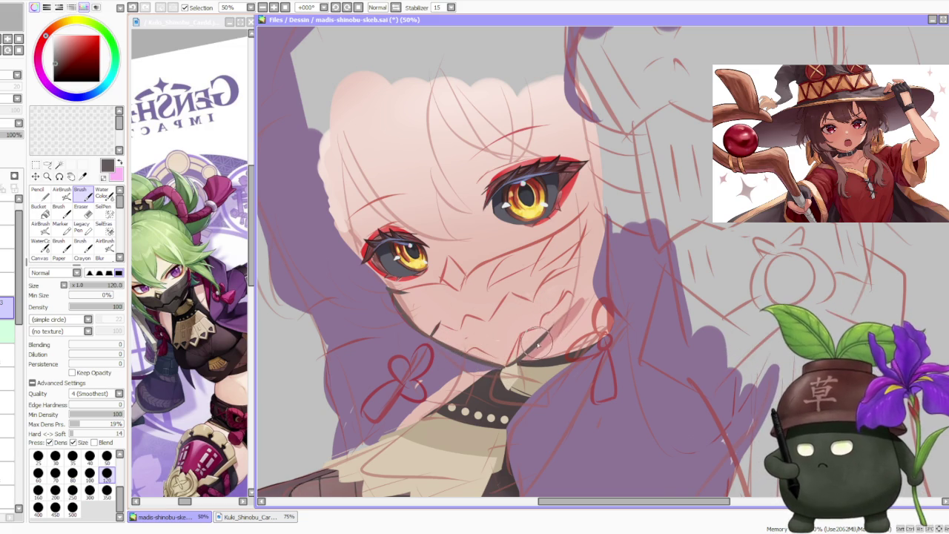
pyautogui.moveTo(524, 359); pyautogui.dragTo(565, 307)
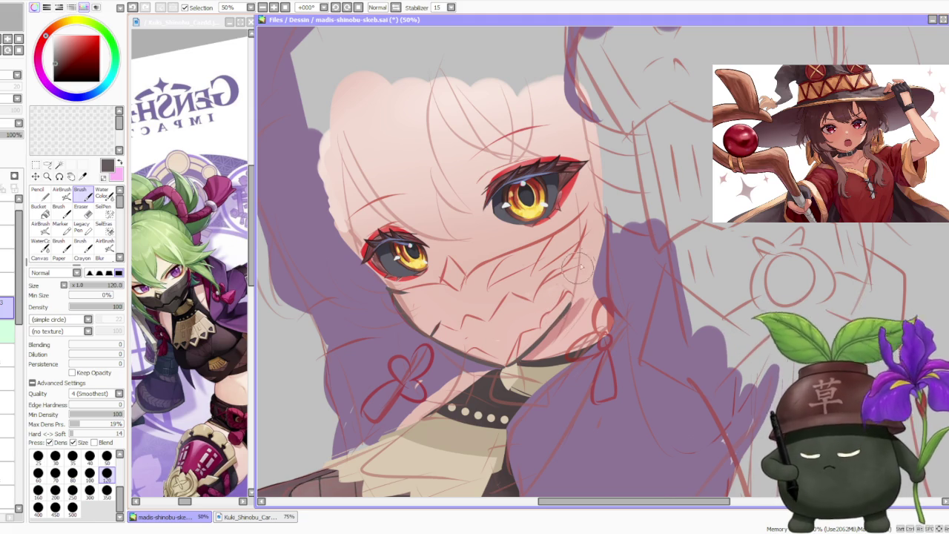
pyautogui.moveTo(562, 317); pyautogui.dragTo(577, 276)
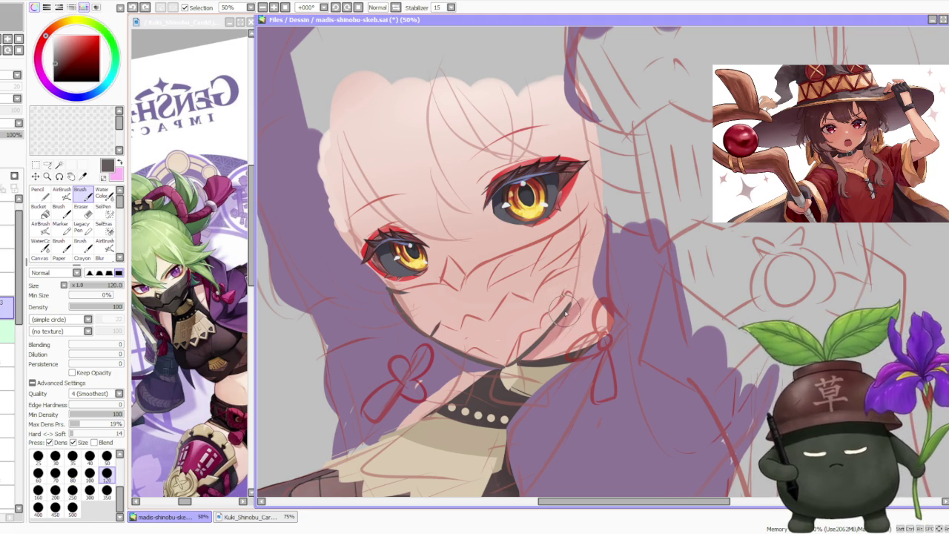
pyautogui.moveTo(564, 315); pyautogui.dragTo(580, 261)
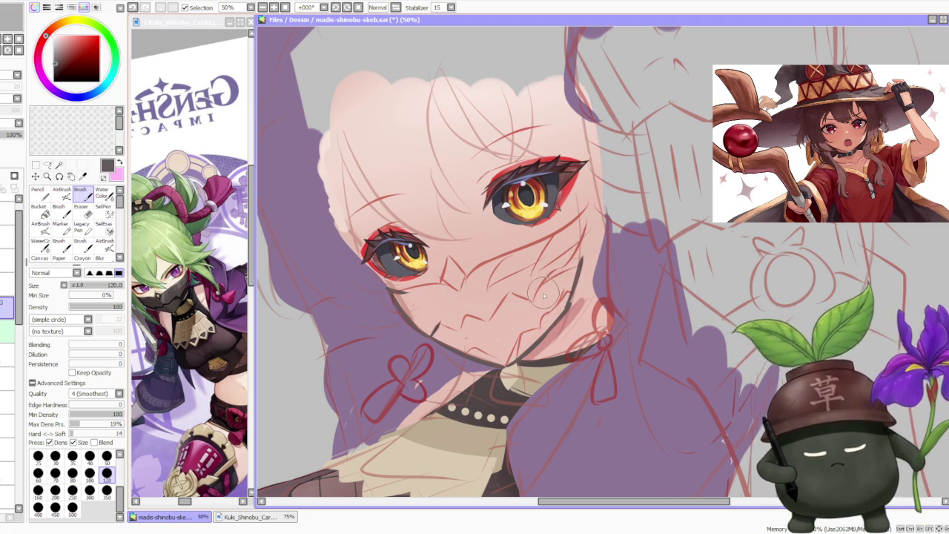
pyautogui.hotkey('ctrl', 'z')
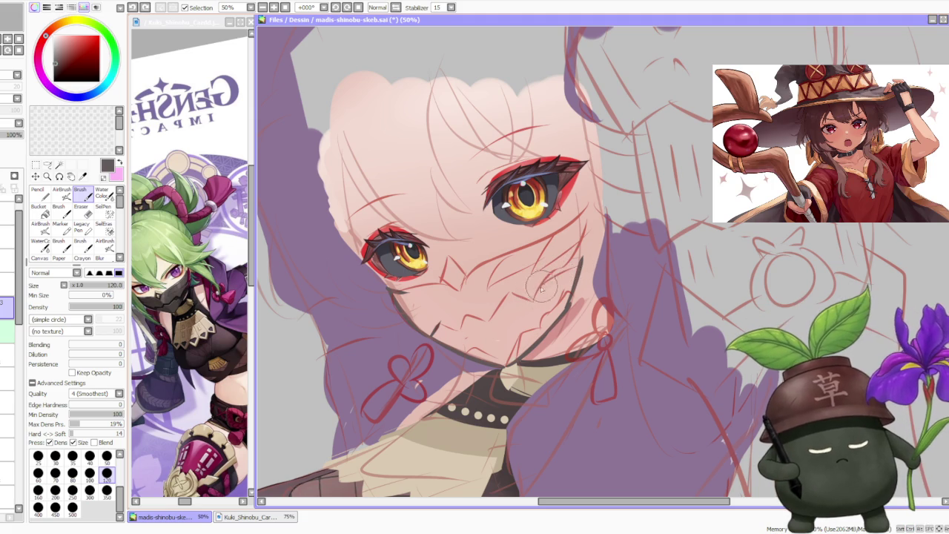
pyautogui.moveTo(552, 294); pyautogui.dragTo(584, 259)
pyautogui.moveTo(541, 289)
pyautogui.mouseDown()
pyautogui.moveTo(552, 268)
pyautogui.moveTo(583, 258)
pyautogui.moveTo(585, 212)
pyautogui.mouseUp()
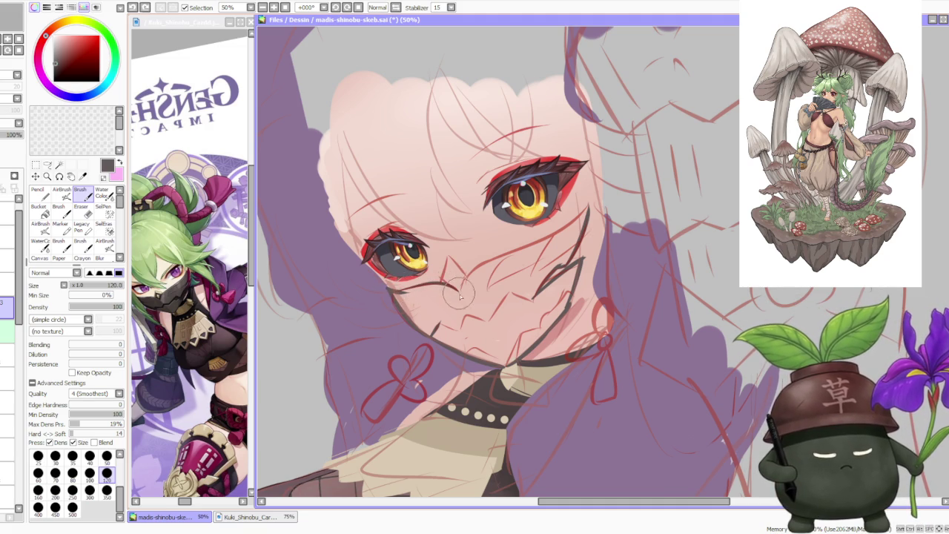
# Step: Draw the mask's upper edge from under the eye to the cheek
pyautogui.moveTo(483, 267); pyautogui.dragTo(560, 232)
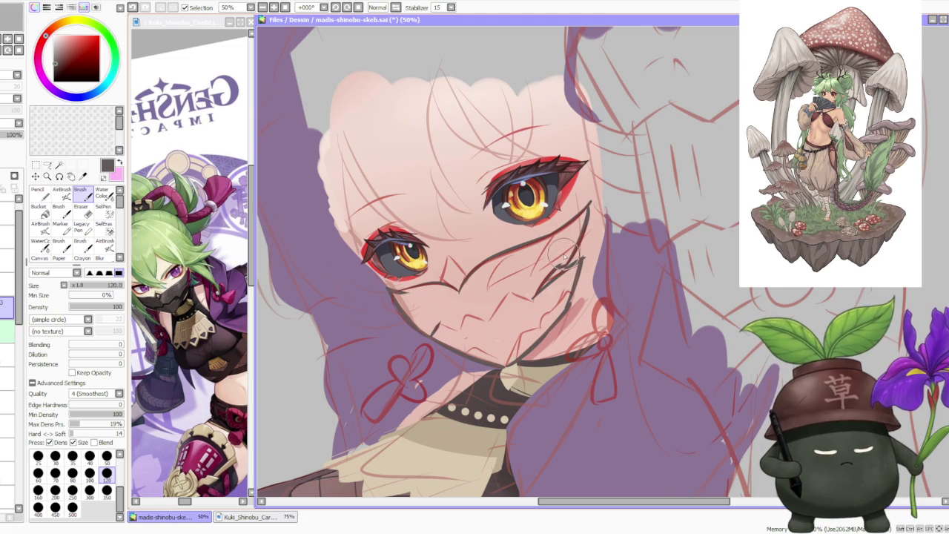
pyautogui.scroll(1, 557, 271)
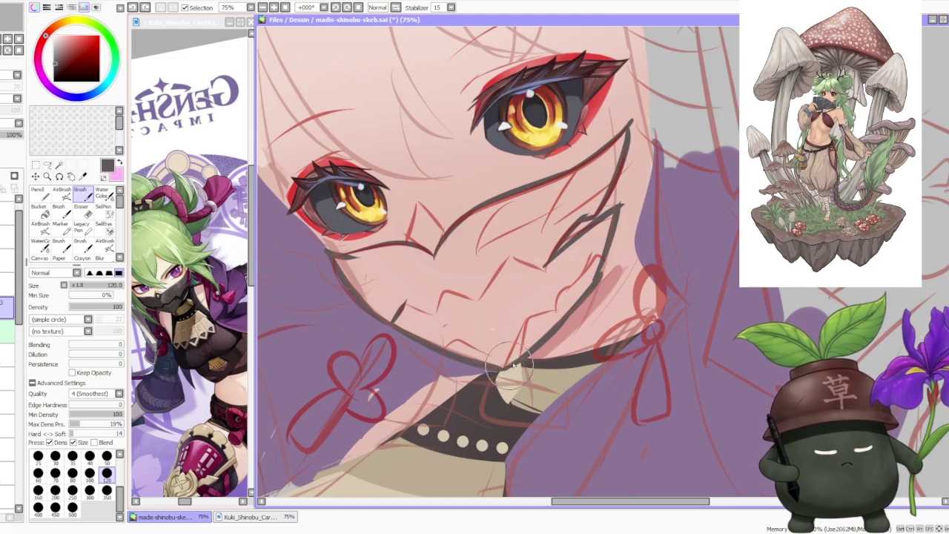
pyautogui.scroll(-1, 498, 367)
pyautogui.scroll(-1, 498, 367)
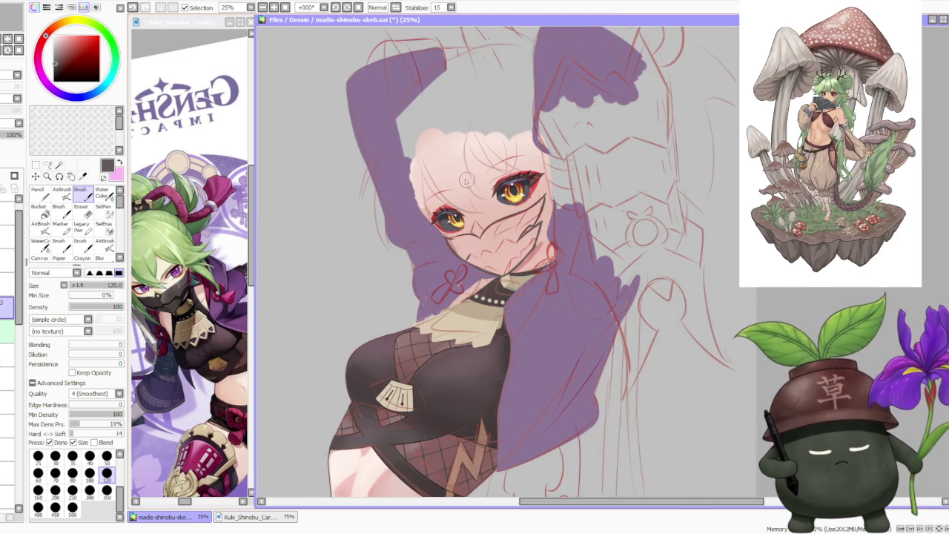
pyautogui.click(39, 213)
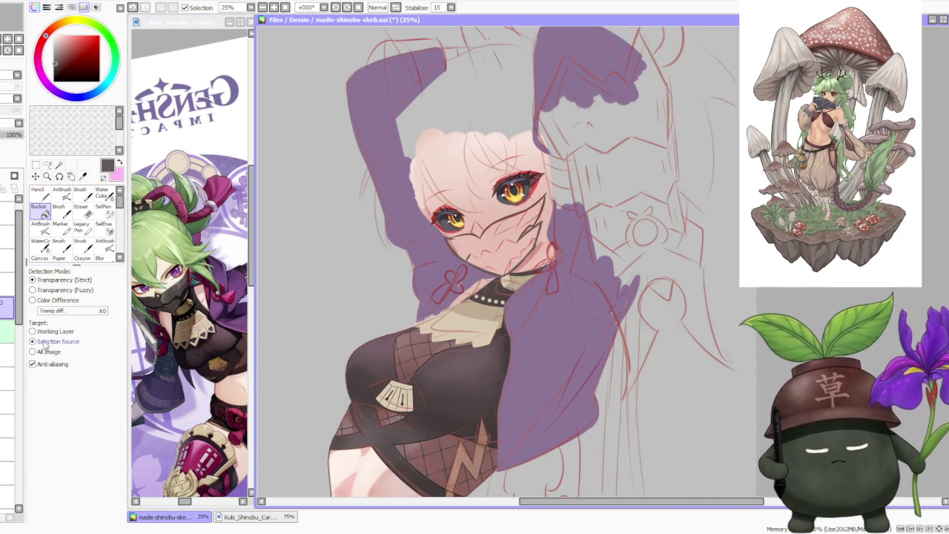
# Step: Bucket-fill the mask area with solid dark colour
pyautogui.click(504, 255)
pyautogui.scroll(-1, 504, 255)
pyautogui.scroll(-1, 511, 259)
pyautogui.scroll(3, 539, 268)
pyautogui.scroll(-1, 535, 276)
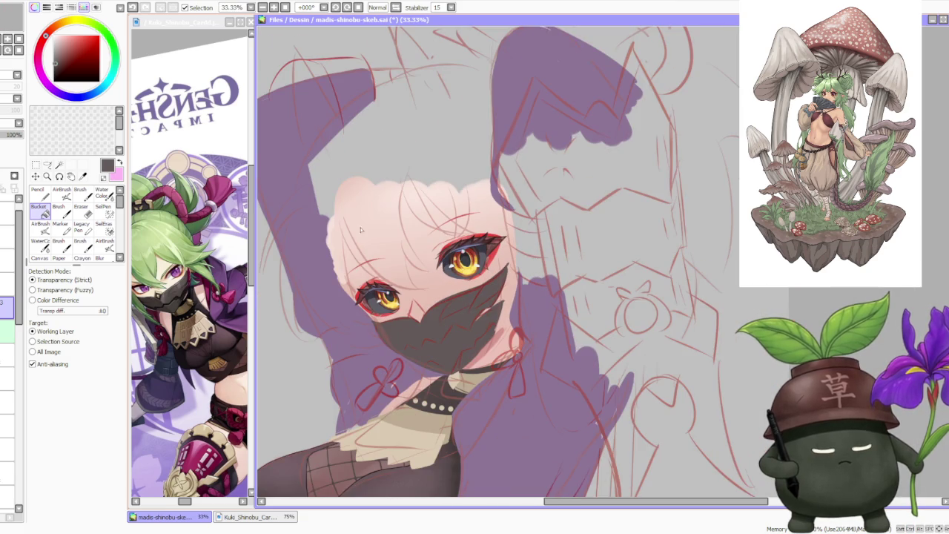
# Step: Return to the Brush and sample the collar's beige
pyautogui.press('b')
pyautogui.scroll(-1, 504, 267)
pyautogui.scroll(3, 461, 253)
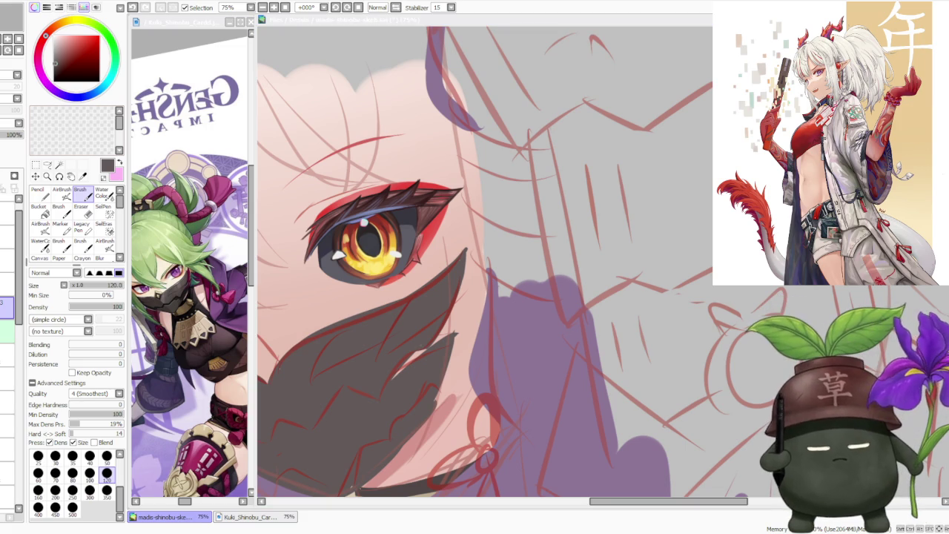
pyautogui.scroll(-2, 472, 213)
pyautogui.scroll(-2, 473, 213)
pyautogui.scroll(1, 473, 213)
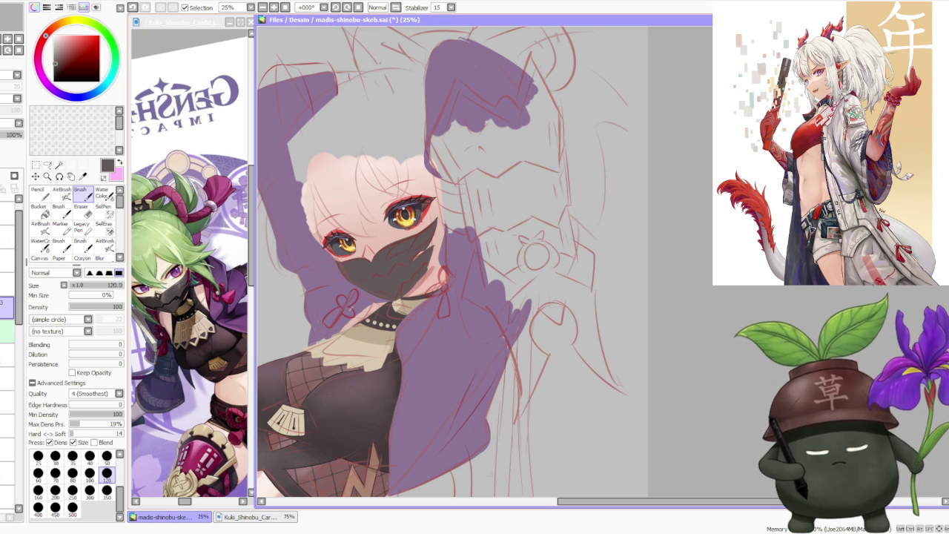
pyautogui.keyDown('alt'); pyautogui.click(367, 346); pyautogui.keyUp('alt')
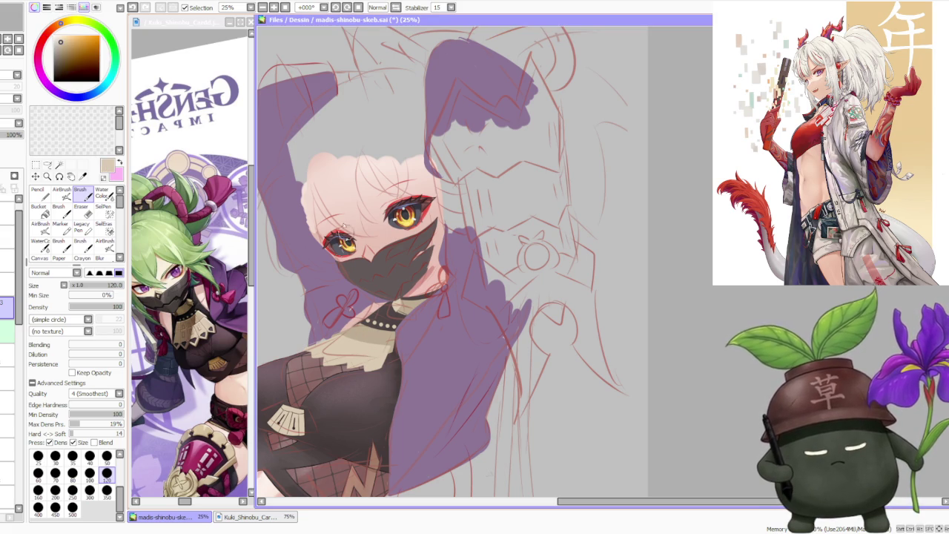
# Step: On the layer below, brush a darker beige highlight over the mask's nose bridge
pyautogui.scroll(1, 361, 228)
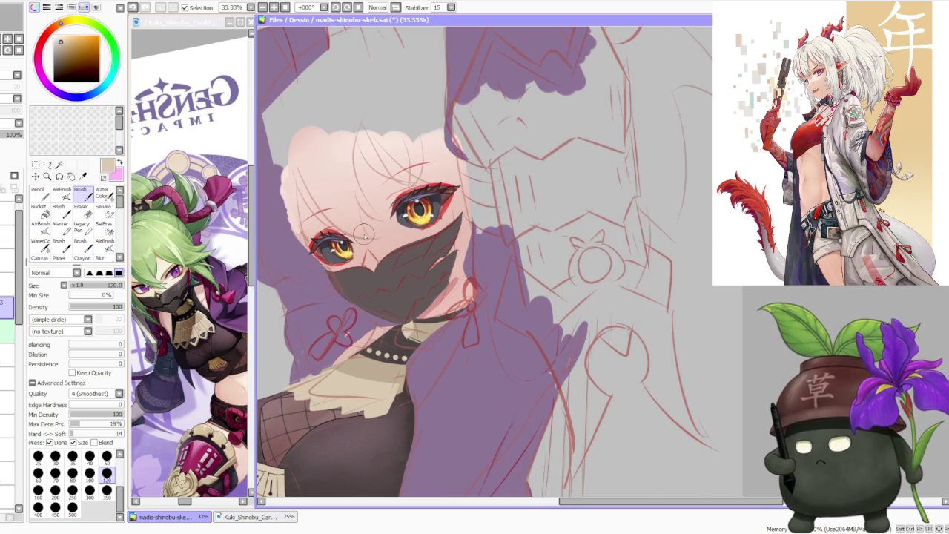
pyautogui.scroll(1, 361, 228)
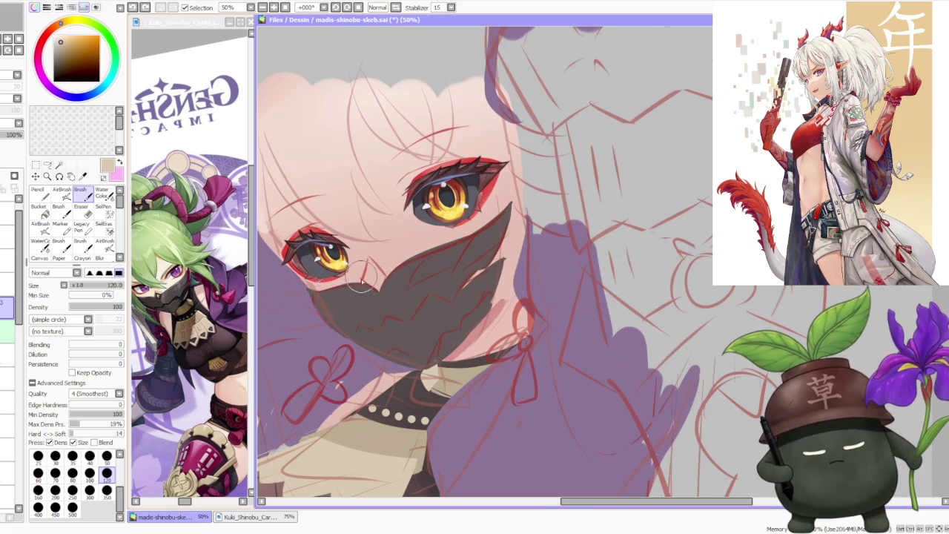
pyautogui.keyDown('alt'); pyautogui.click(373, 441); pyautogui.keyUp('alt')
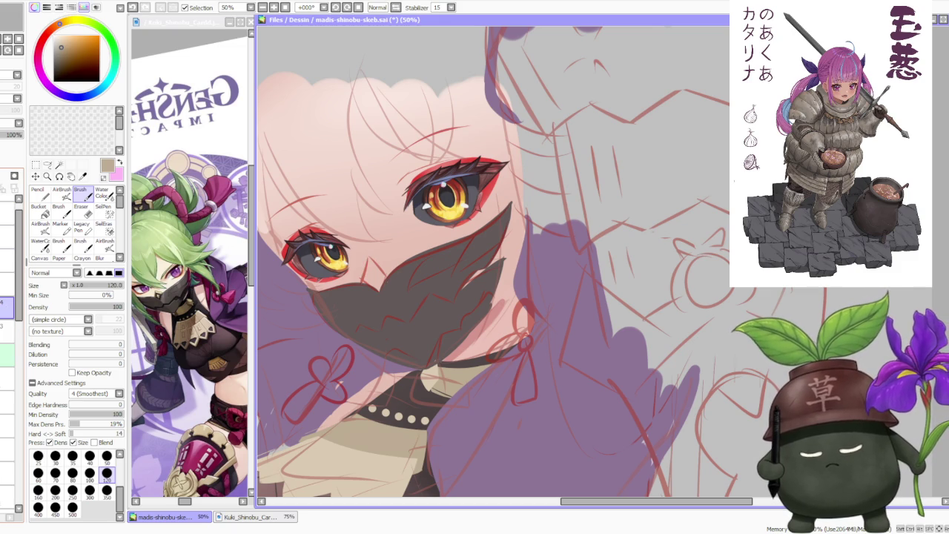
pyautogui.click(8, 331)
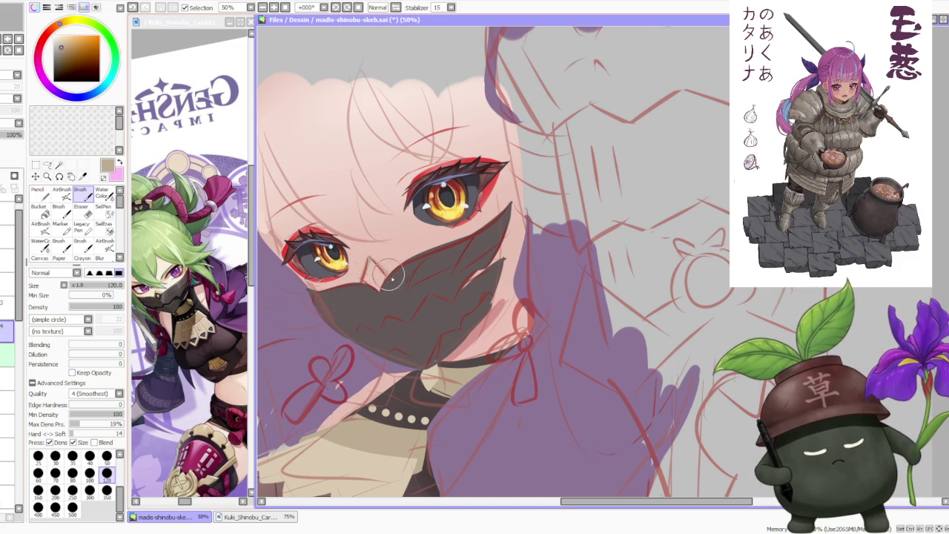
pyautogui.moveTo(385, 276); pyautogui.dragTo(373, 289)
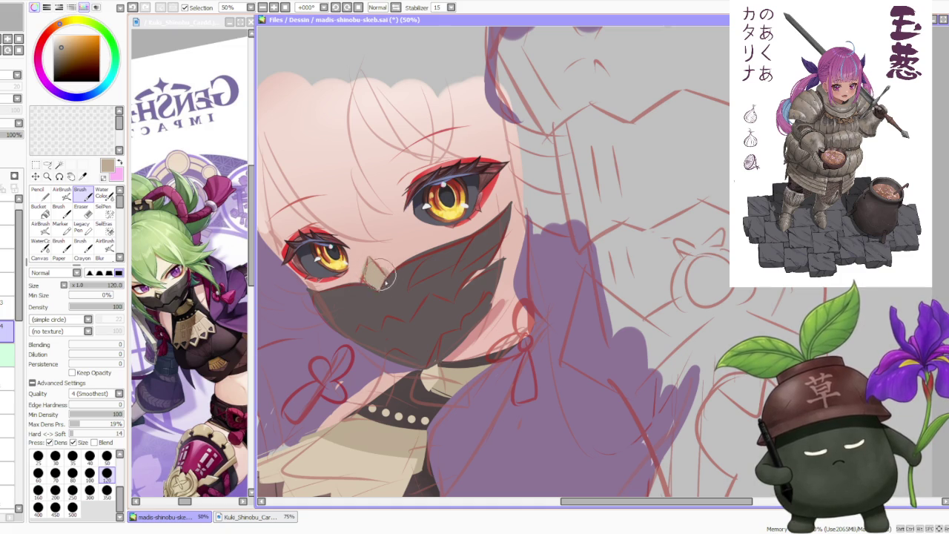
pyautogui.scroll(-2, 380, 274)
pyautogui.scroll(-1, 380, 274)
pyautogui.scroll(2, 419, 182)
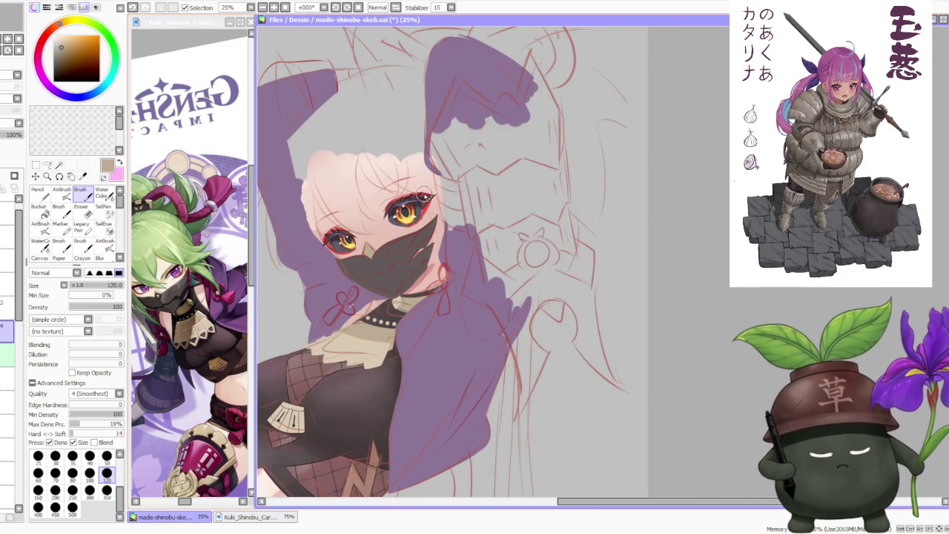
pyautogui.scroll(-1, 404, 172)
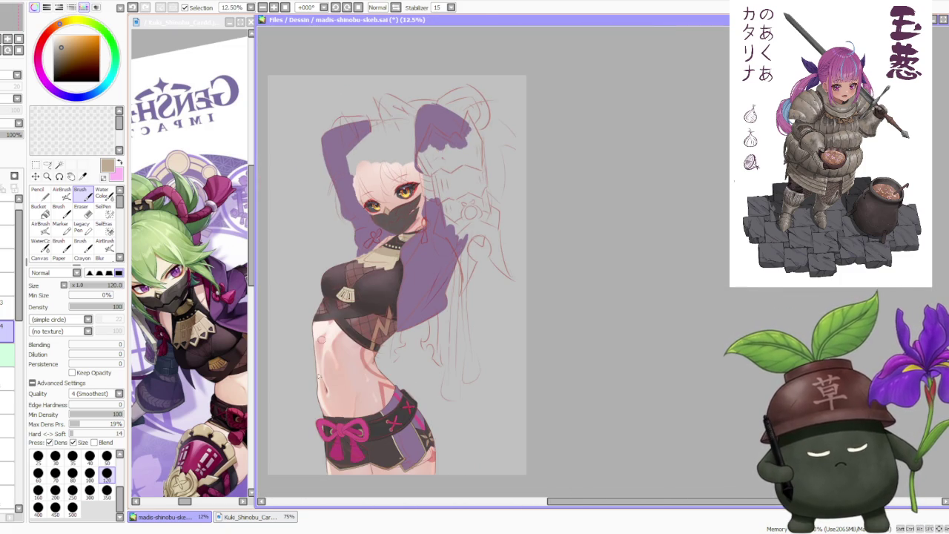
# Step: Sample the ribbon's magenta and paint a diagonal strand across the mask below the eye
pyautogui.keyDown('alt'); pyautogui.click(359, 453); pyautogui.keyUp('alt')
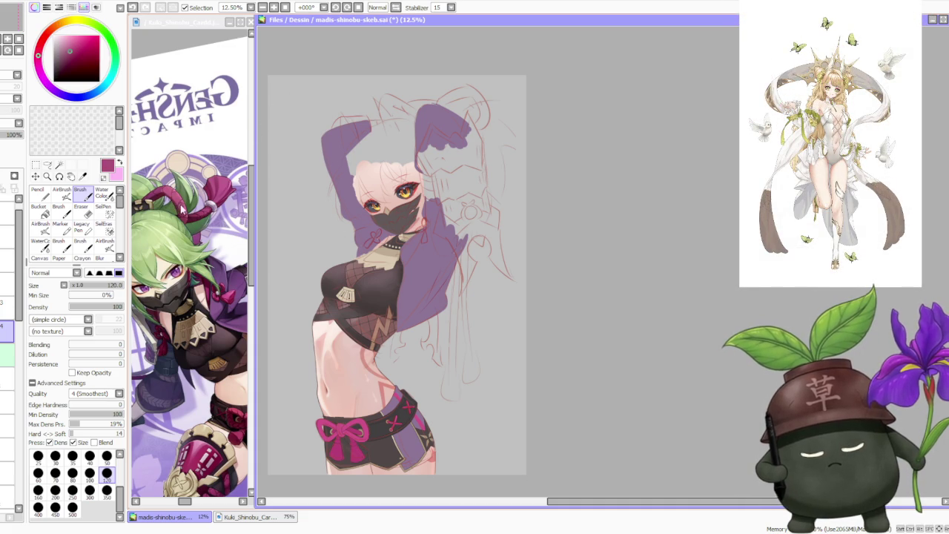
pyautogui.scroll(2, 401, 158)
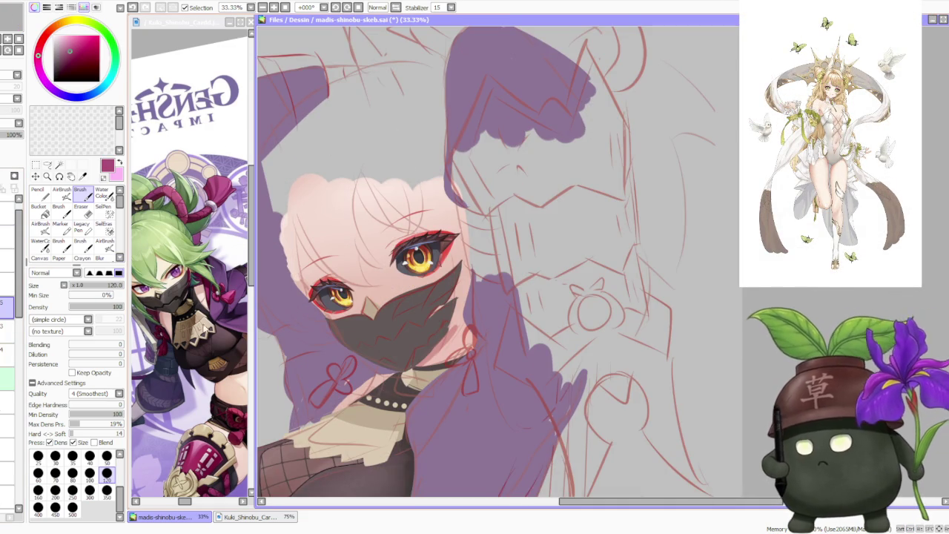
pyautogui.scroll(1, 430, 274)
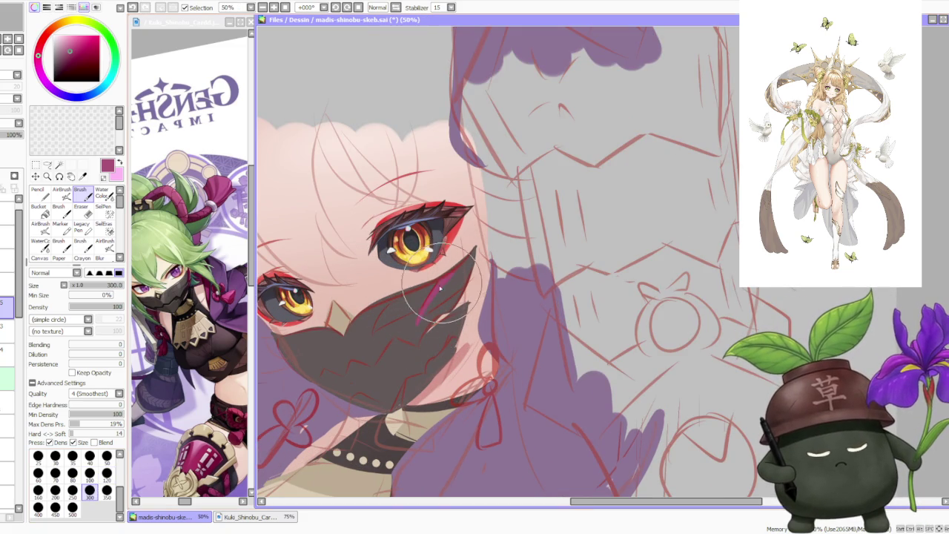
pyautogui.moveTo(479, 239)
pyautogui.mouseDown()
pyautogui.moveTo(427, 317)
pyautogui.moveTo(469, 272)
pyautogui.moveTo(480, 242)
pyautogui.moveTo(459, 261)
pyautogui.moveTo(486, 223)
pyautogui.moveTo(467, 259)
pyautogui.mouseUp()
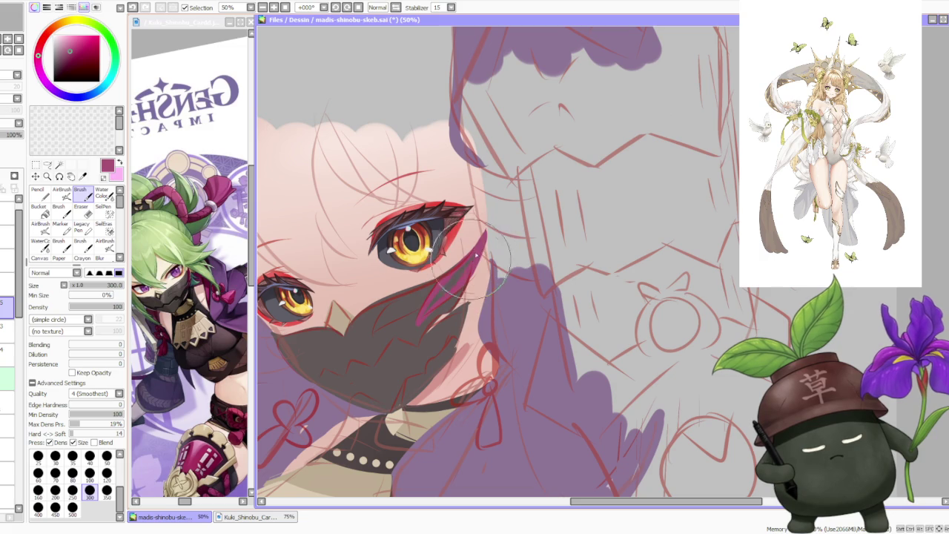
pyautogui.moveTo(438, 303)
pyautogui.mouseDown()
pyautogui.moveTo(456, 282)
pyautogui.moveTo(430, 334)
pyautogui.mouseUp()
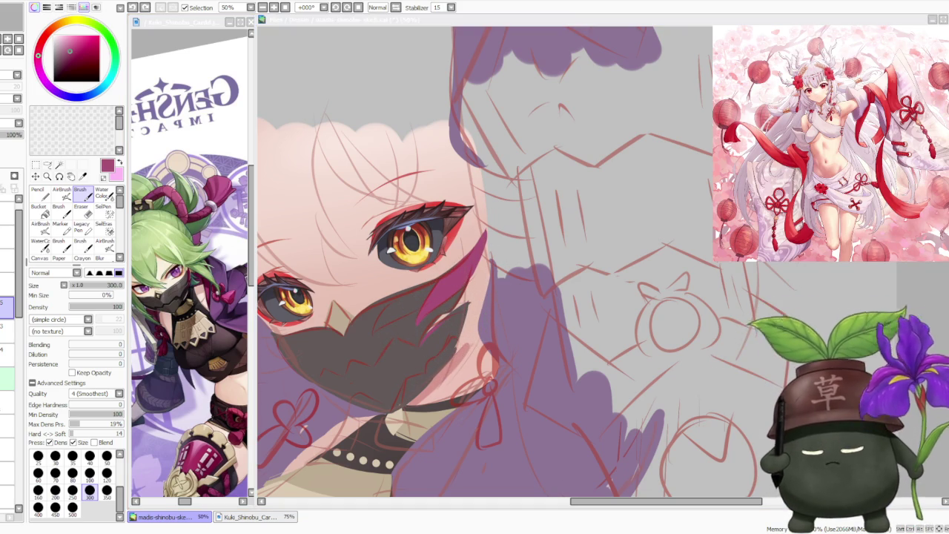
pyautogui.click(412, 341)
# Step: Extend the magenta strand, test and undo a dark overpaint, then widen it
pyautogui.moveTo(442, 347); pyautogui.dragTo(478, 293)
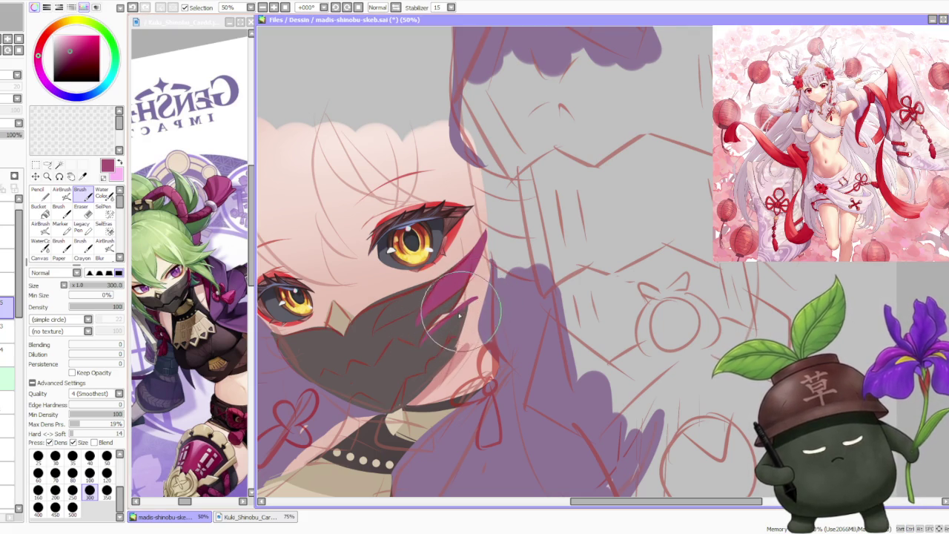
pyautogui.moveTo(474, 300); pyautogui.dragTo(450, 327)
pyautogui.keyDown('alt'); pyautogui.click(450, 327); pyautogui.keyUp('alt')
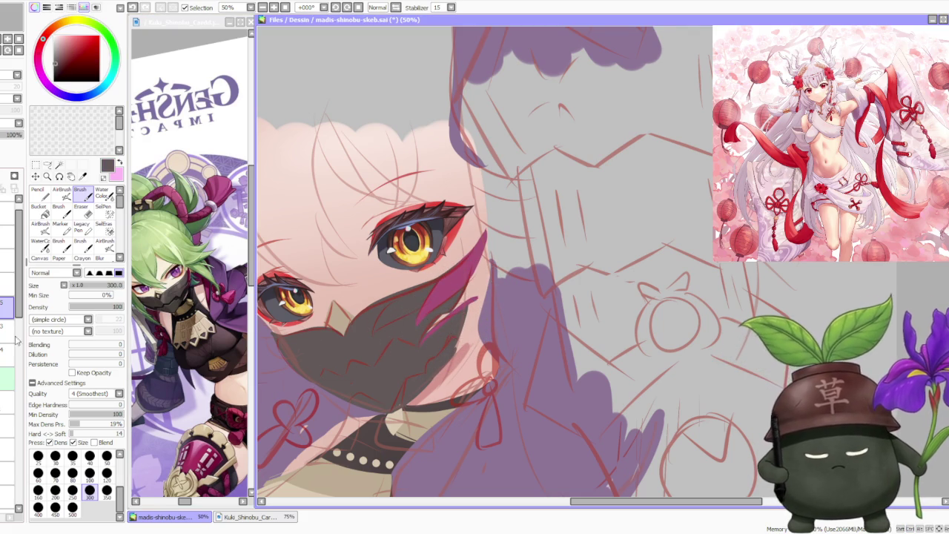
pyautogui.moveTo(447, 296); pyautogui.dragTo(450, 359)
pyautogui.hotkey('ctrl', 'z')
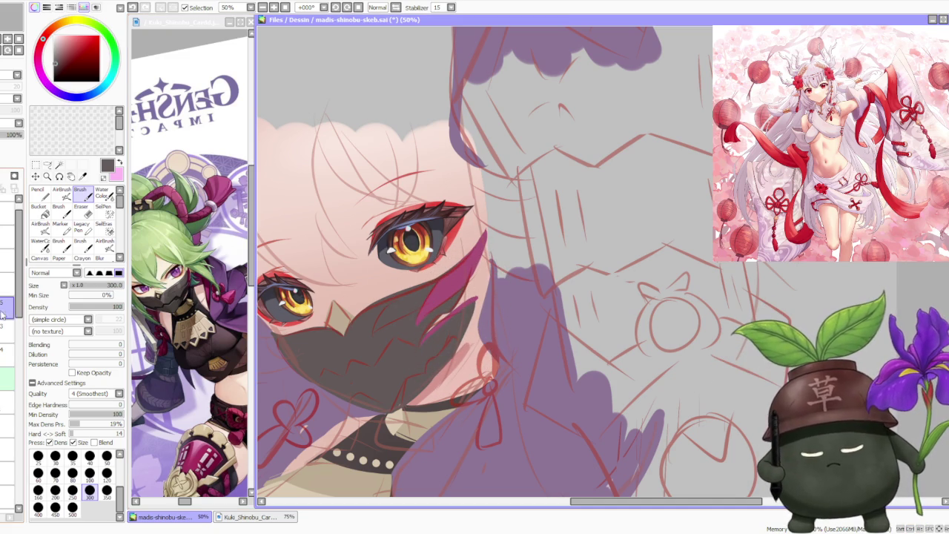
pyautogui.keyDown('alt'); pyautogui.click(449, 301); pyautogui.keyUp('alt')
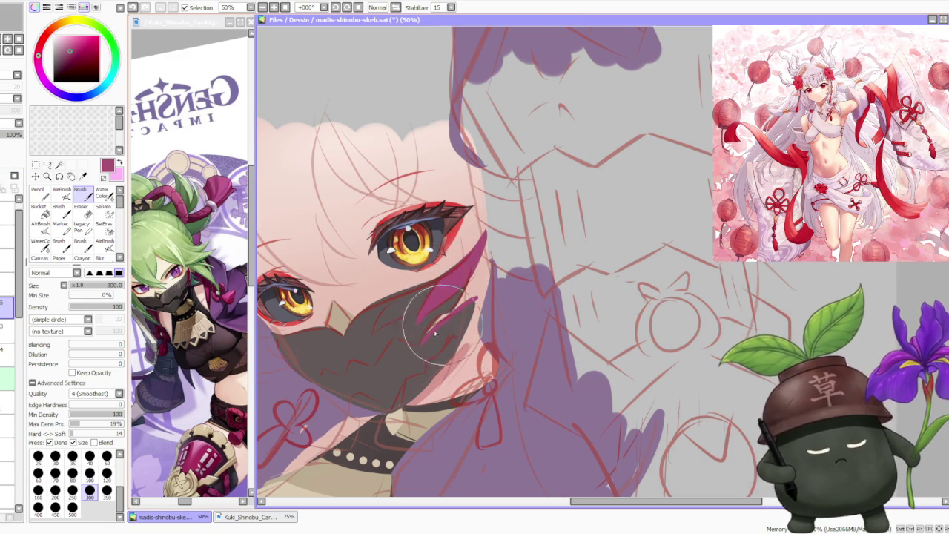
pyautogui.moveTo(425, 345); pyautogui.dragTo(468, 304)
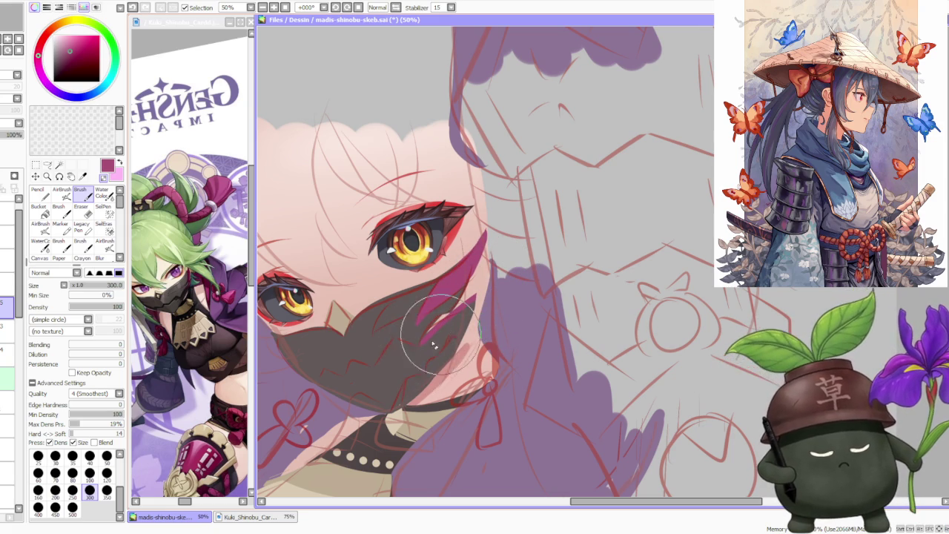
pyautogui.scroll(-2, 490, 296)
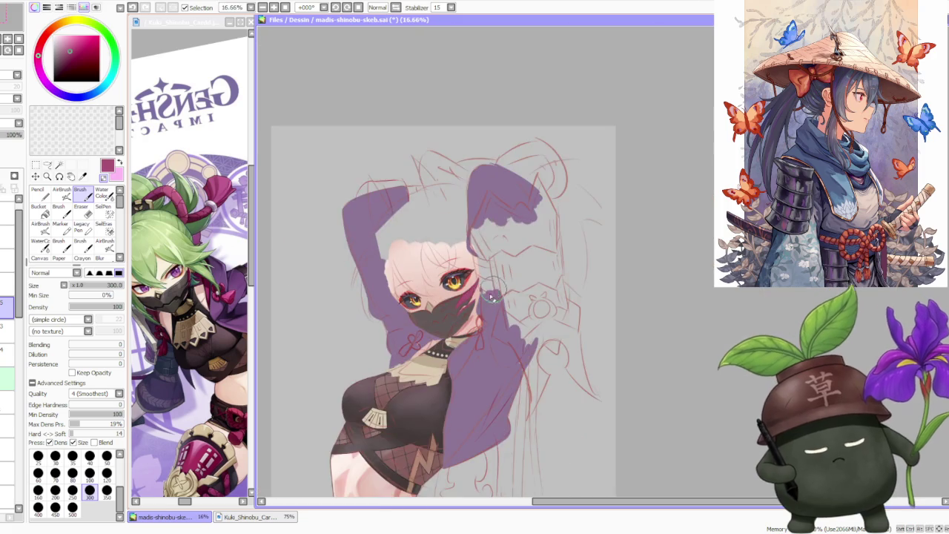
pyautogui.scroll(-1, 493, 294)
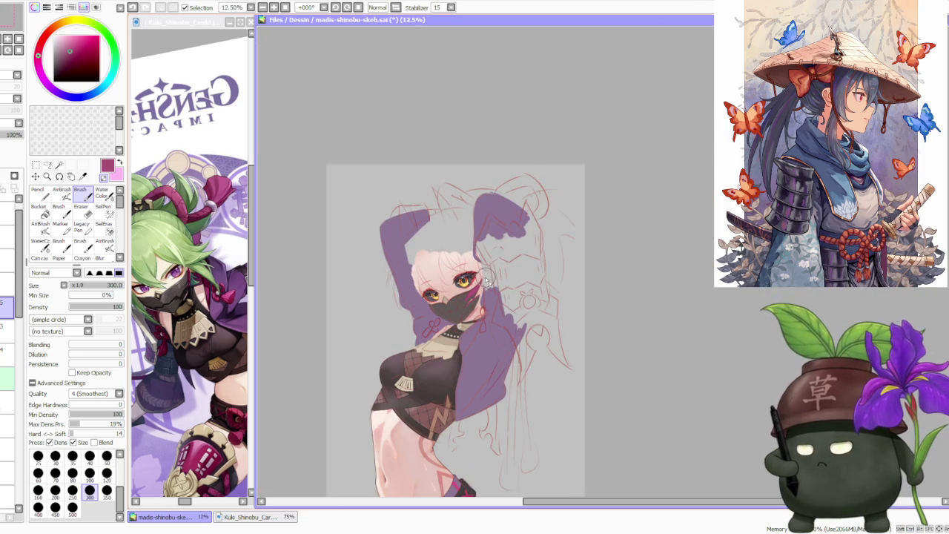
pyautogui.scroll(-1, 487, 280)
pyautogui.scroll(2, 498, 274)
pyautogui.scroll(1, 493, 281)
pyautogui.scroll(-1, 488, 285)
pyautogui.scroll(-2, 483, 291)
pyautogui.scroll(-1, 482, 291)
pyautogui.scroll(3, 481, 296)
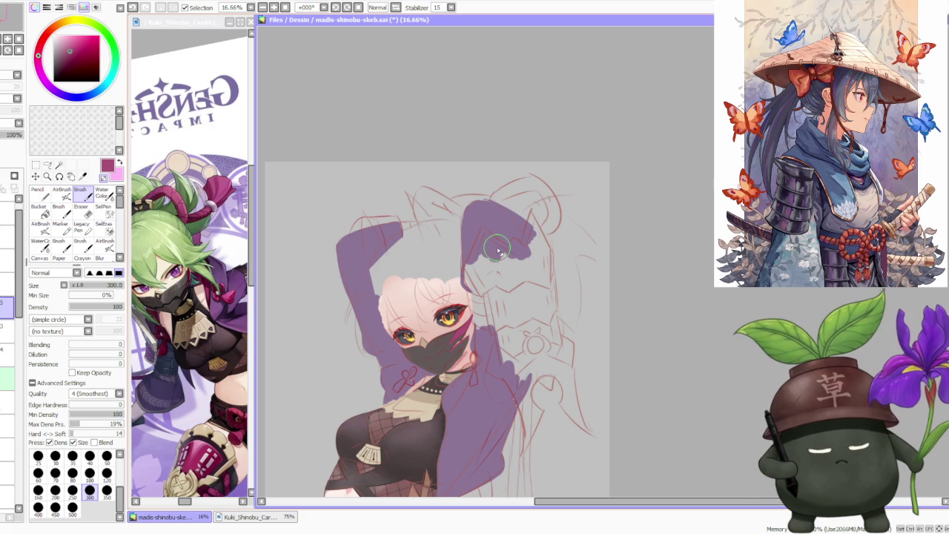
pyautogui.scroll(-1, 407, 277)
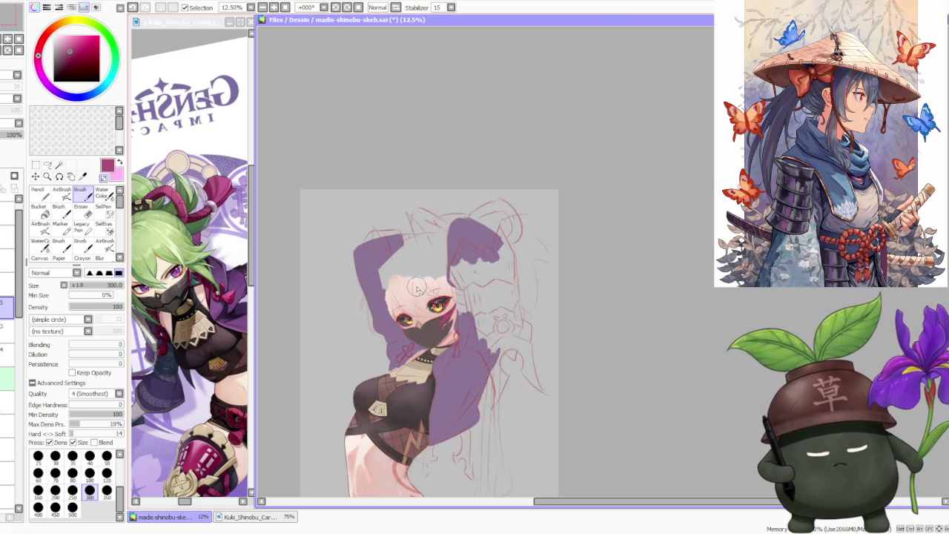
pyautogui.scroll(1, 430, 289)
pyautogui.scroll(-2, 439, 289)
pyautogui.scroll(-1, 441, 290)
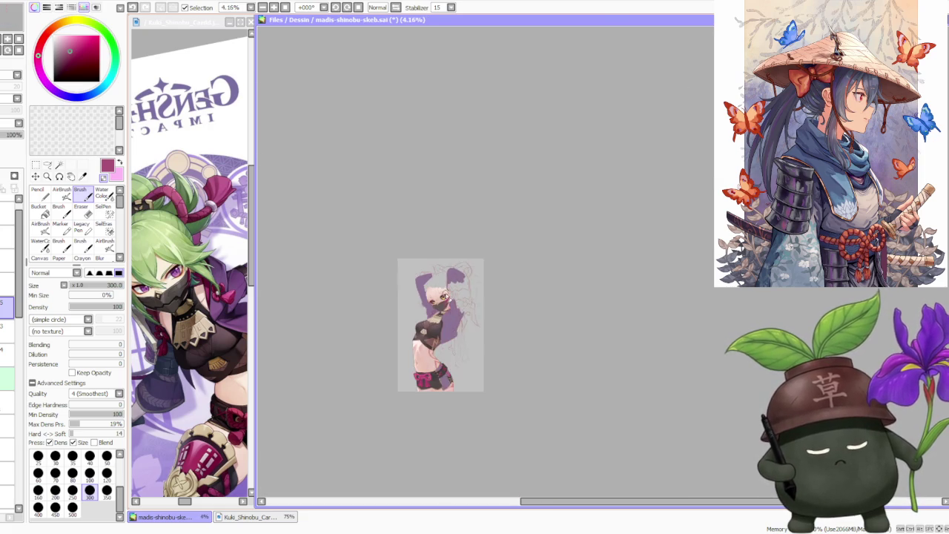
pyautogui.scroll(2, 444, 293)
pyautogui.scroll(-1, 444, 300)
pyautogui.scroll(1, 449, 308)
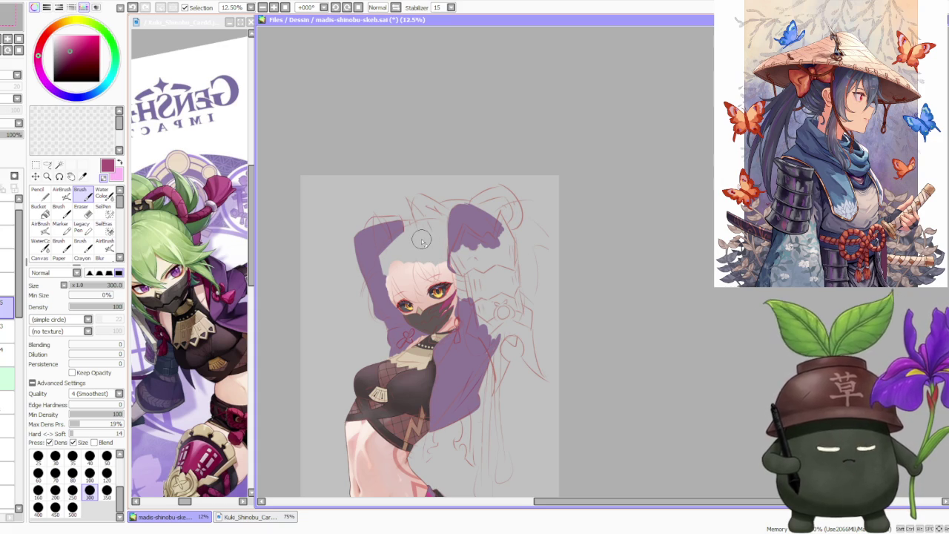
pyautogui.scroll(-1, 421, 241)
pyautogui.scroll(1, 425, 272)
pyautogui.scroll(3, 424, 273)
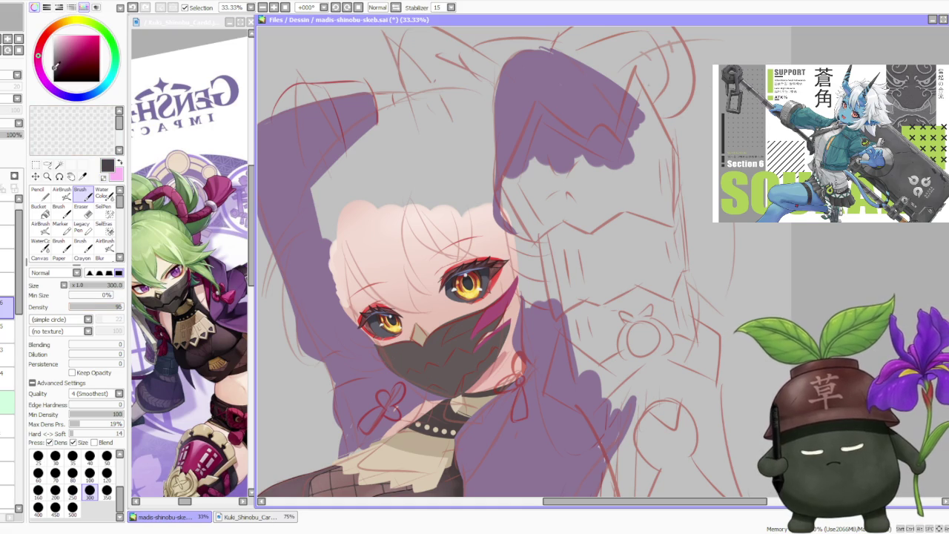
# Step: Set brush size 120 and fade the red sketch layer to 30% opacity
pyautogui.click(106, 472)
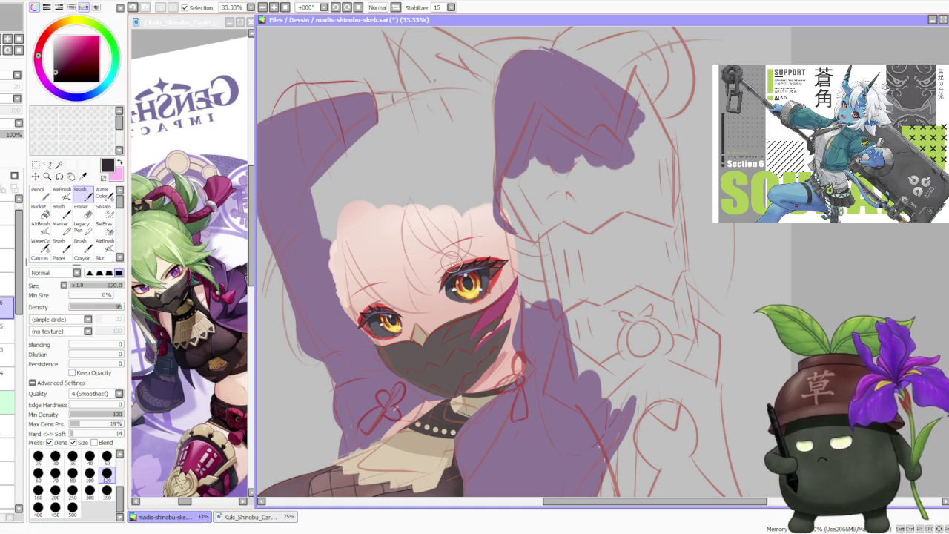
pyautogui.scroll(1, 437, 343)
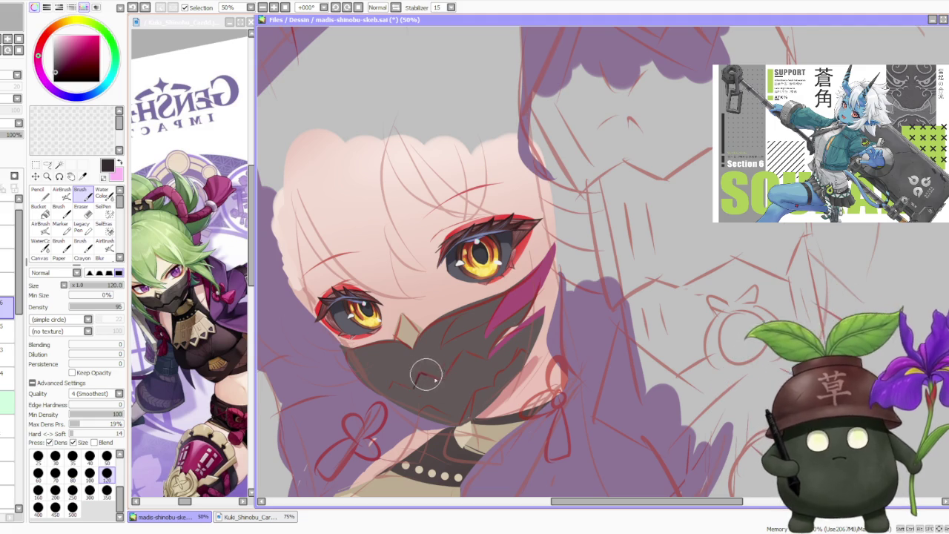
pyautogui.click(8, 213)
pyautogui.moveTo(21, 134); pyautogui.dragTo(4, 135)
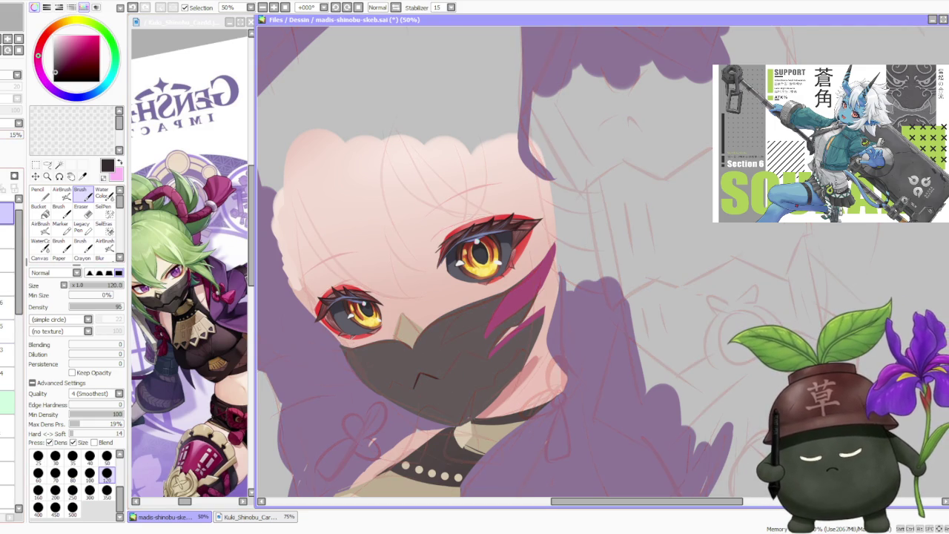
pyautogui.click(8, 304)
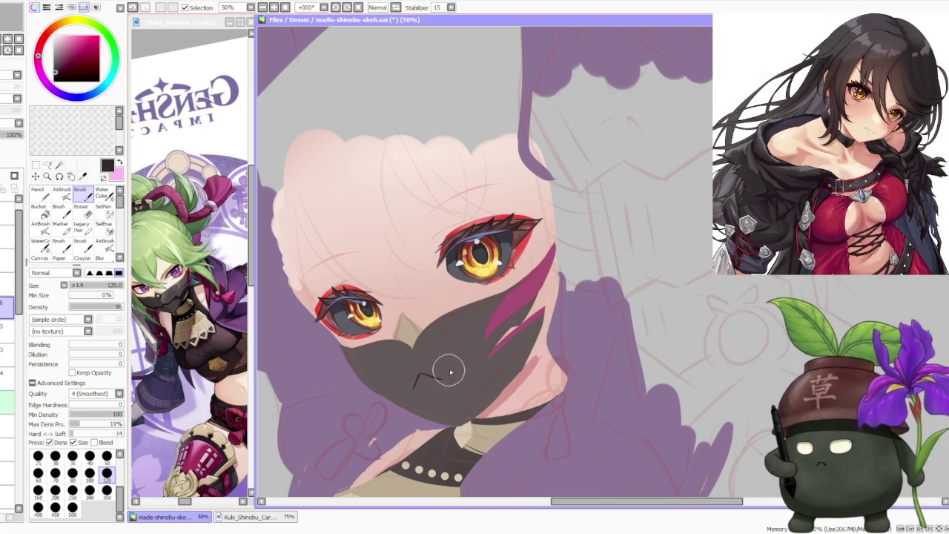
# Step: Brush zigzag seam lines on the mask and a dark cut across the magenta stripe
pyautogui.moveTo(444, 375); pyautogui.dragTo(454, 360)
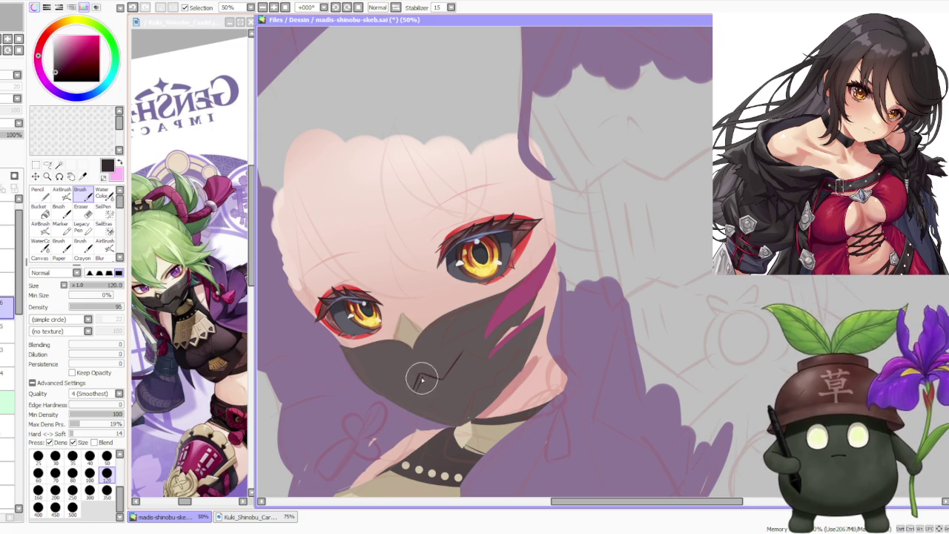
pyautogui.moveTo(407, 358); pyautogui.dragTo(435, 383)
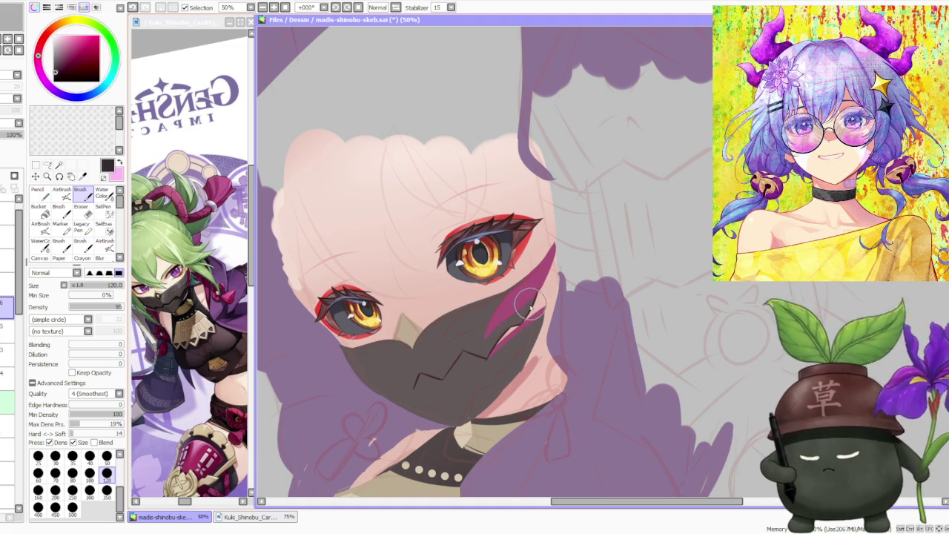
pyautogui.moveTo(489, 334); pyautogui.dragTo(486, 333)
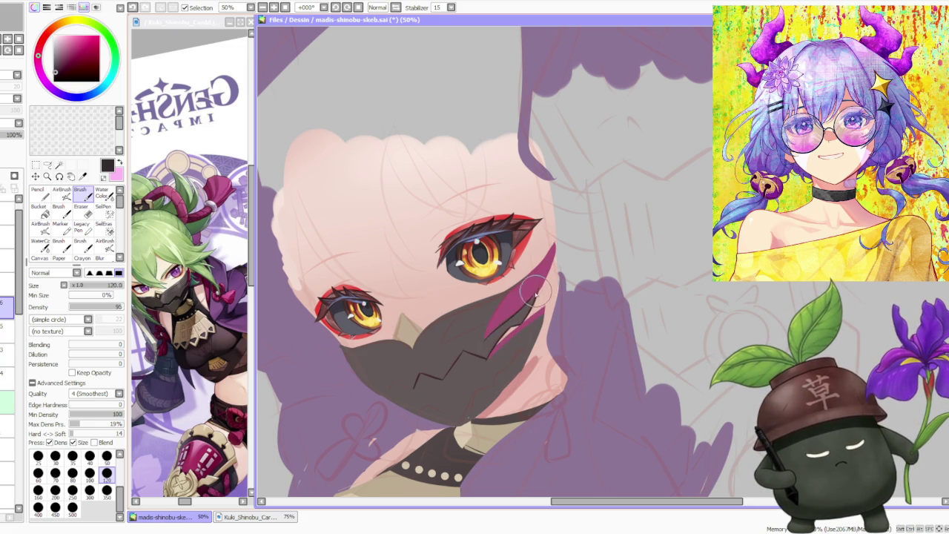
pyautogui.moveTo(484, 345)
pyautogui.mouseDown()
pyautogui.moveTo(535, 295)
pyautogui.moveTo(551, 255)
pyautogui.moveTo(485, 338)
pyautogui.moveTo(548, 248)
pyautogui.mouseUp()
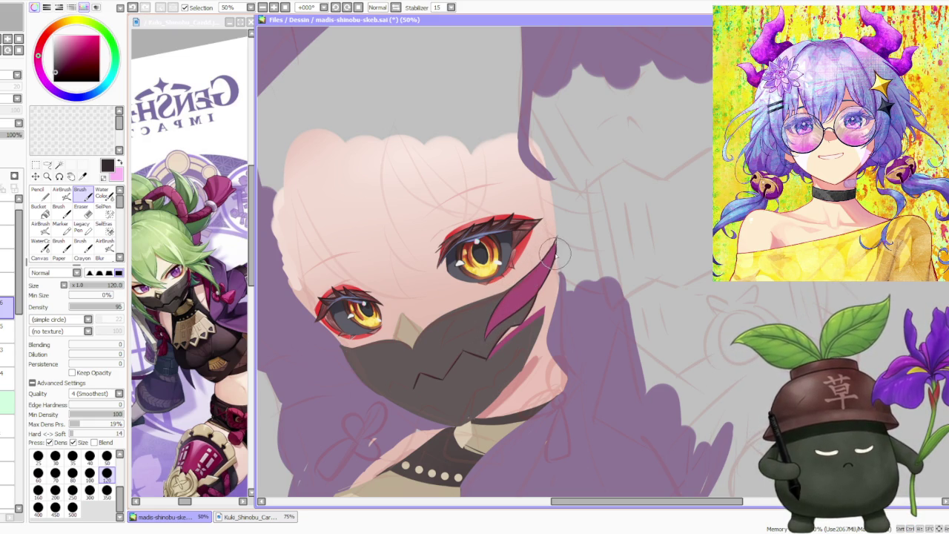
# Step: Draw a thin curved crease line up the mask
pyautogui.scroll(-3, 552, 259)
pyautogui.scroll(3, 519, 293)
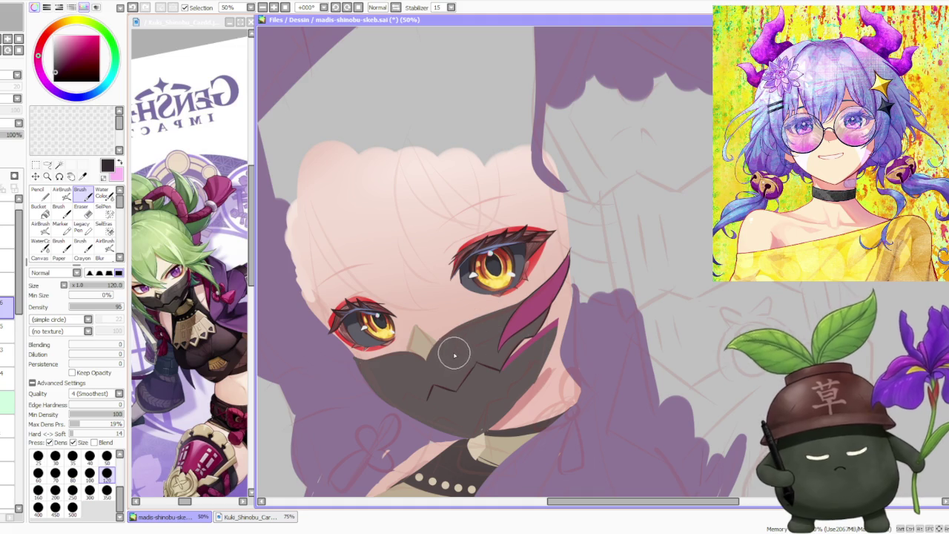
pyautogui.scroll(1, 449, 345)
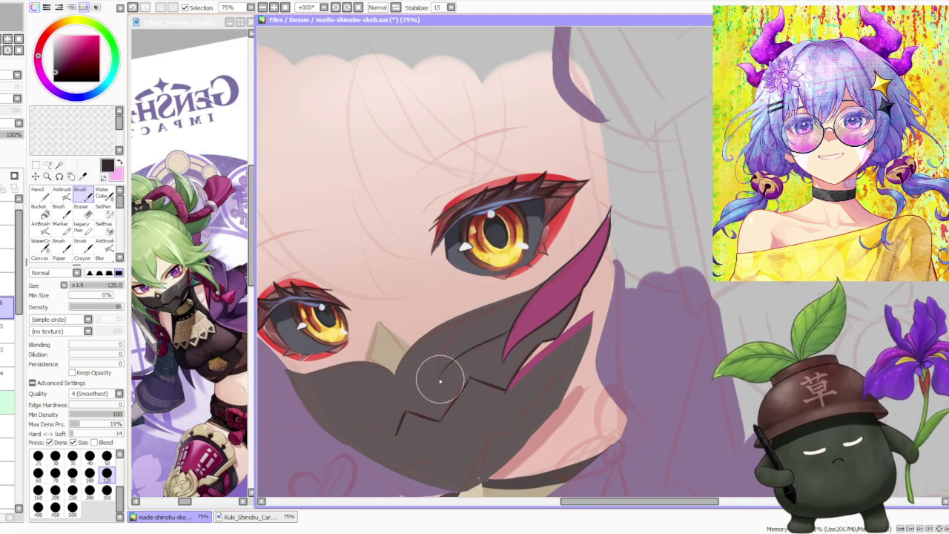
pyautogui.moveTo(442, 375); pyautogui.dragTo(480, 328)
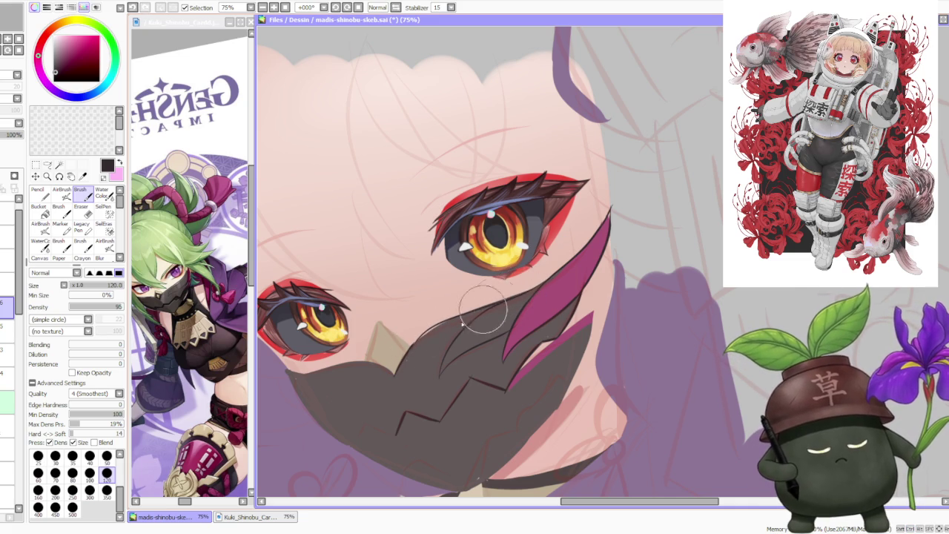
# Step: Narrow and refine the lower magenta strand beside the crease
pyautogui.scroll(-2, 505, 307)
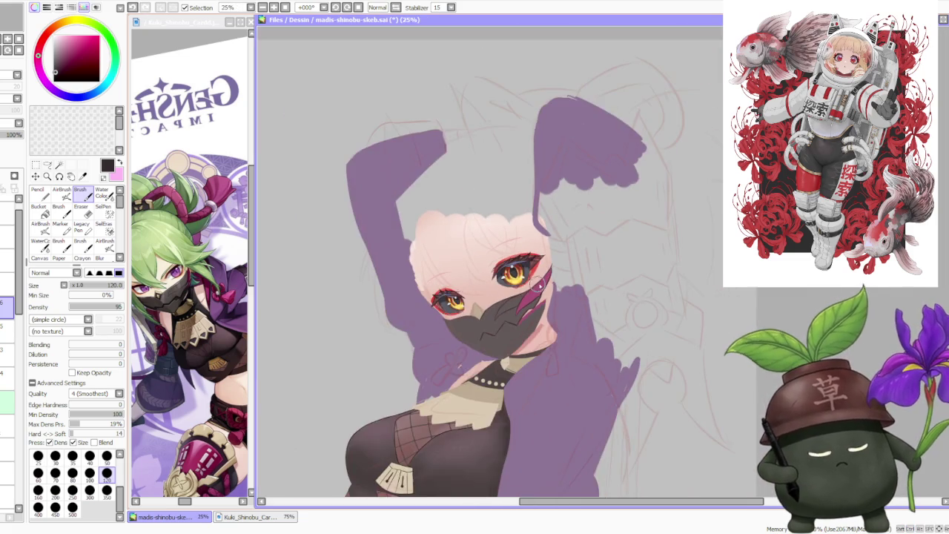
pyautogui.scroll(1, 505, 306)
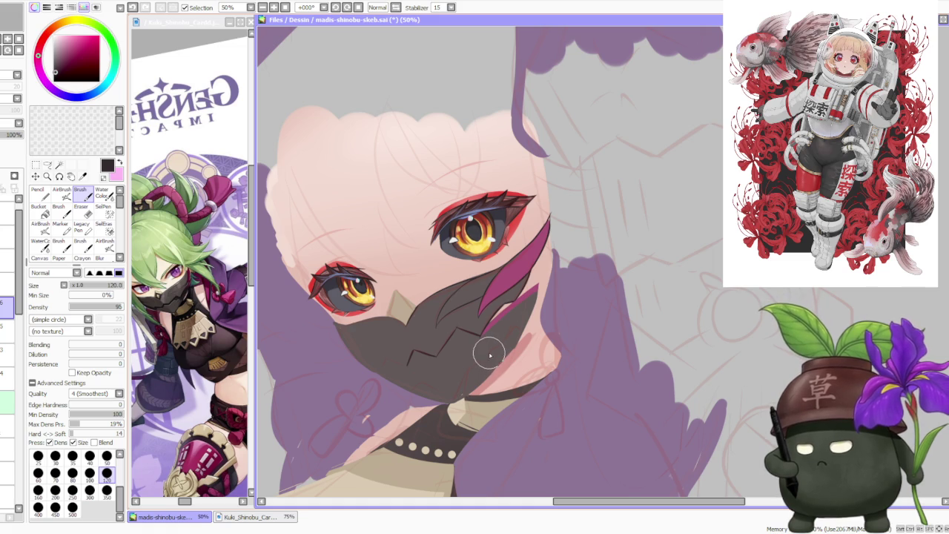
pyautogui.scroll(2, 486, 354)
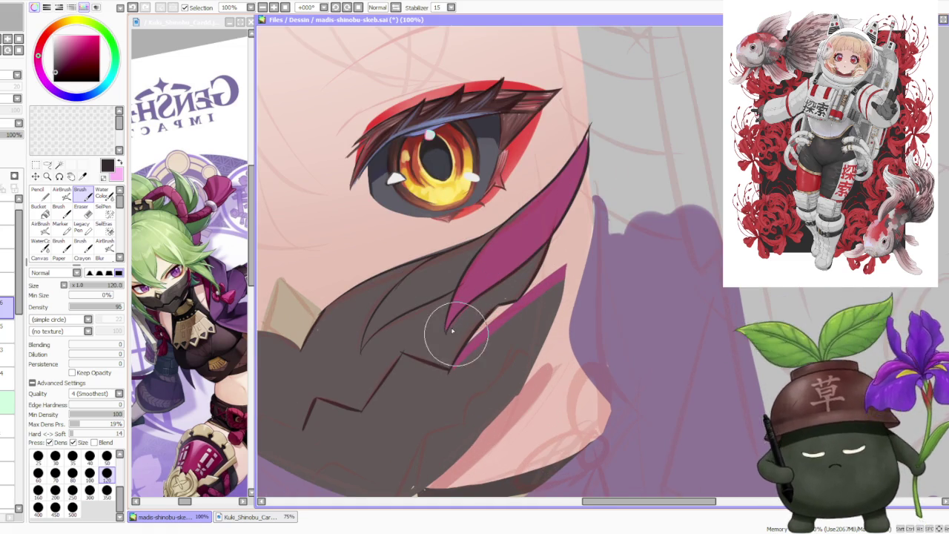
pyautogui.moveTo(563, 275)
pyautogui.mouseDown()
pyautogui.moveTo(496, 339)
pyautogui.moveTo(529, 296)
pyautogui.moveTo(514, 322)
pyautogui.moveTo(473, 346)
pyautogui.mouseUp()
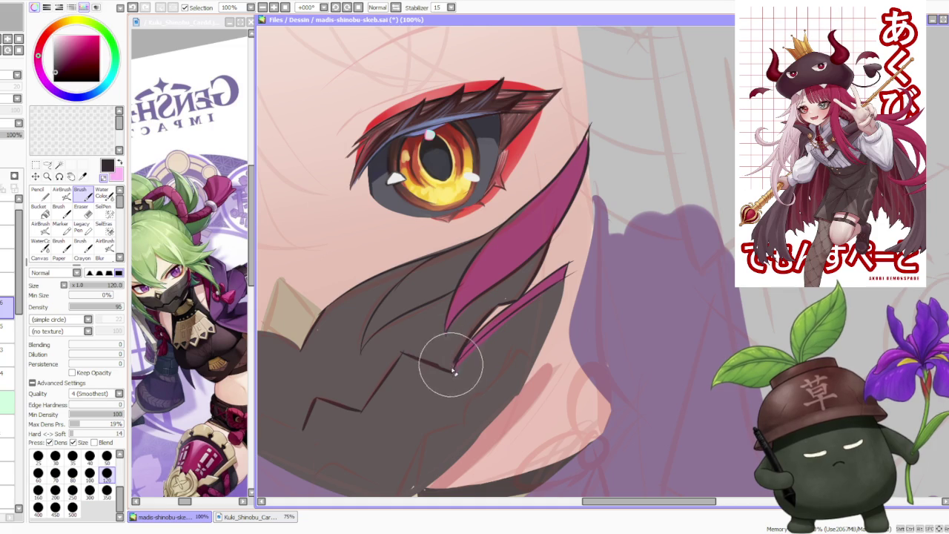
pyautogui.scroll(-3, 444, 348)
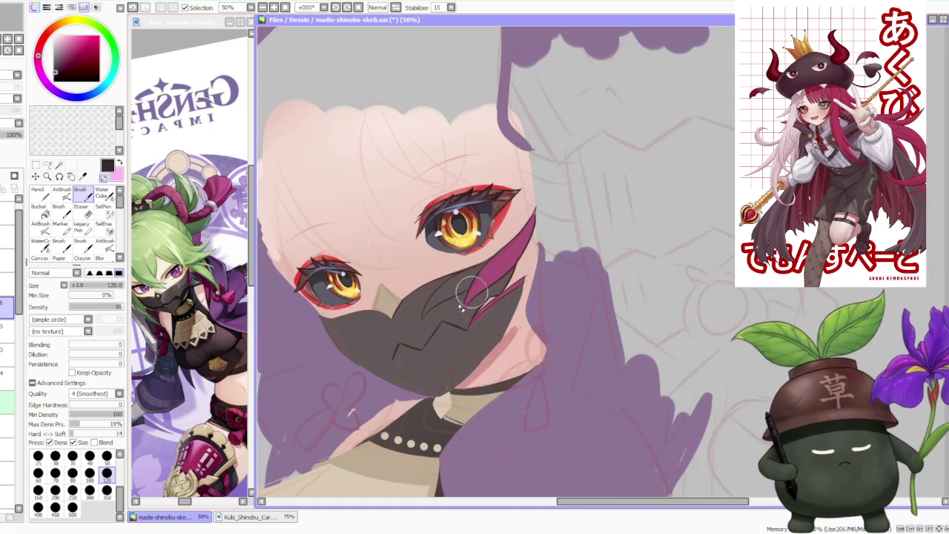
pyautogui.scroll(3, 482, 339)
pyautogui.scroll(-3, 512, 293)
pyautogui.scroll(2, 532, 291)
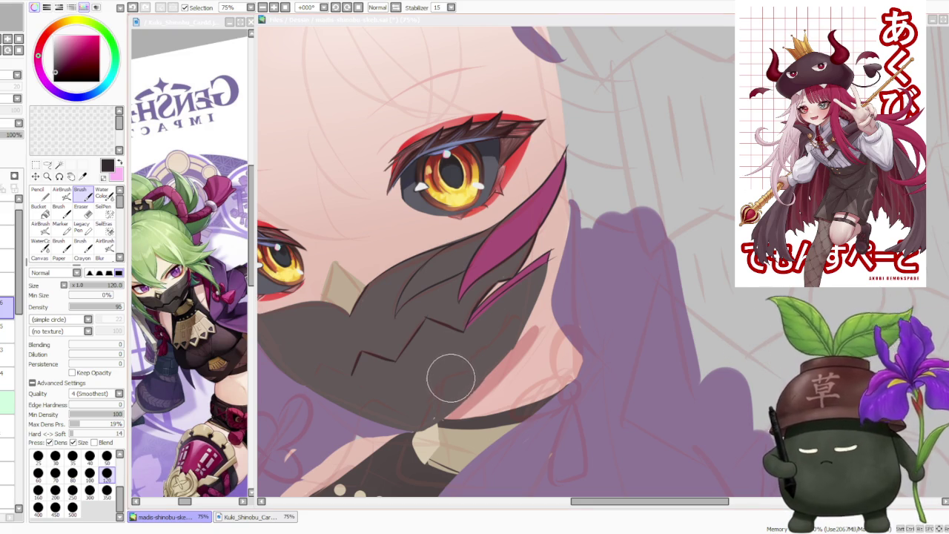
pyautogui.click(417, 405)
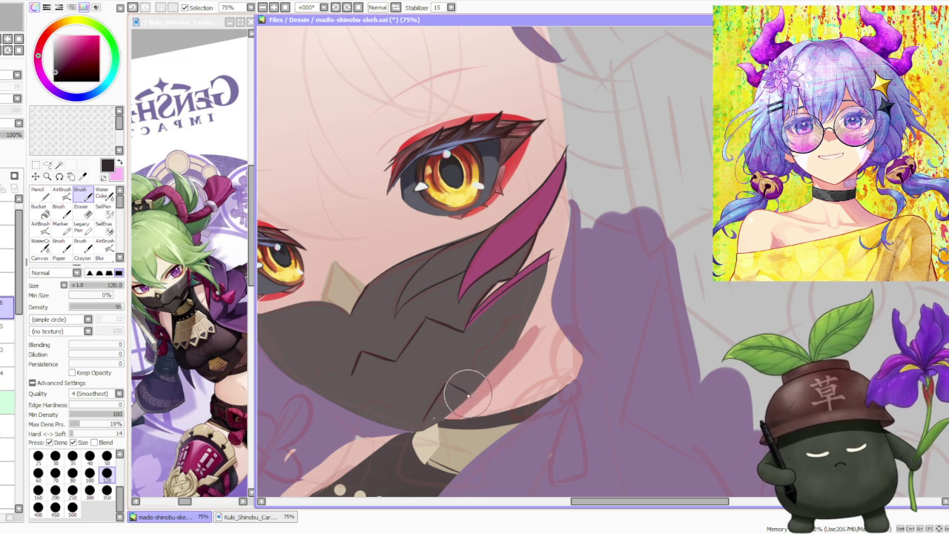
pyautogui.hotkey('ctrl', 'shift')
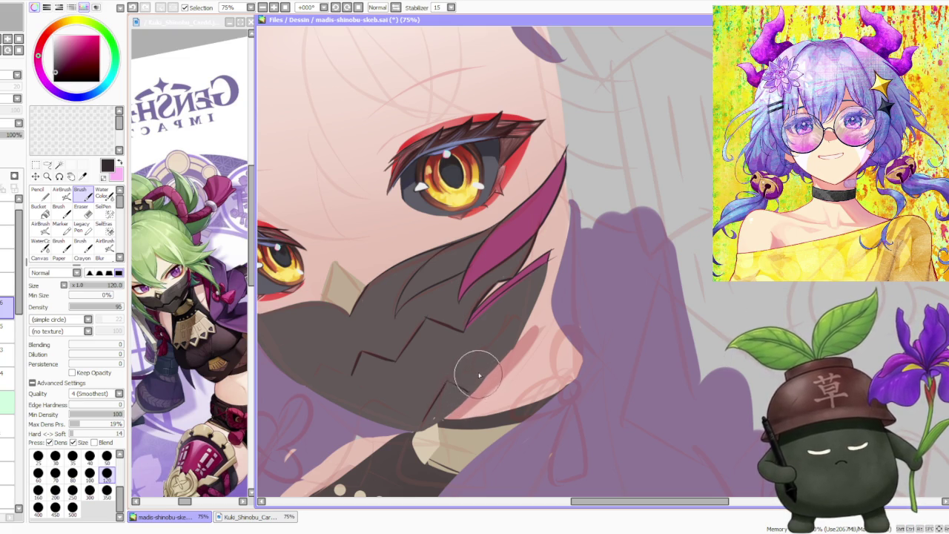
pyautogui.hotkey('ctrl', 'shift')
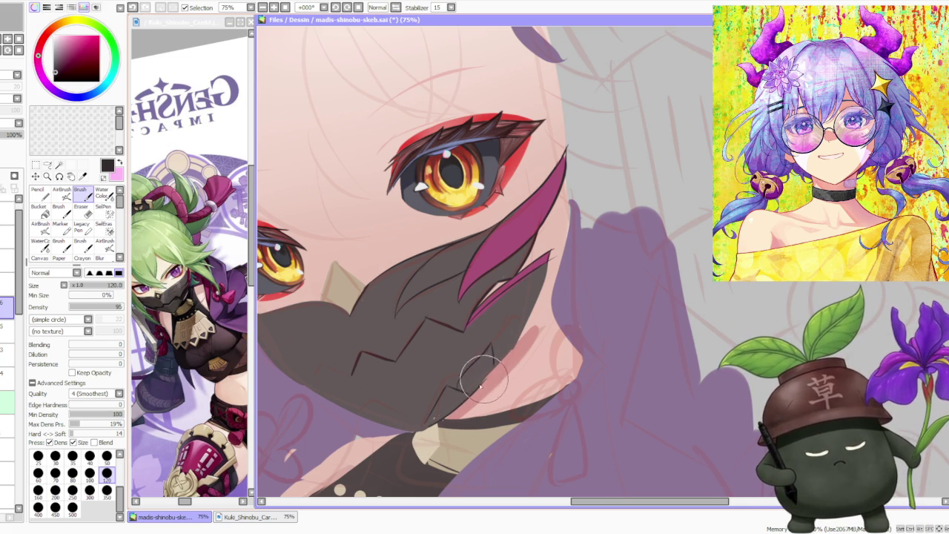
pyautogui.press('ctrl')
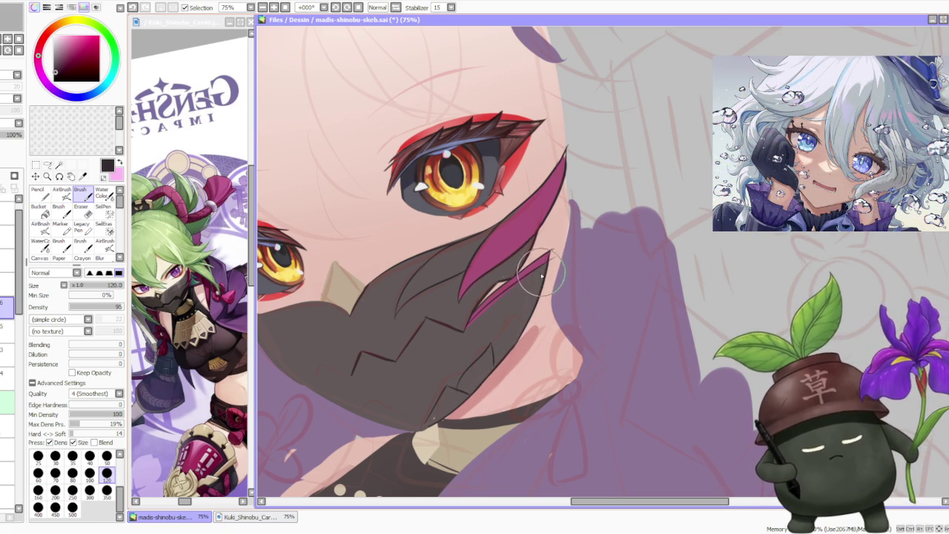
pyautogui.scroll(-3, 542, 275)
pyautogui.scroll(2, 501, 289)
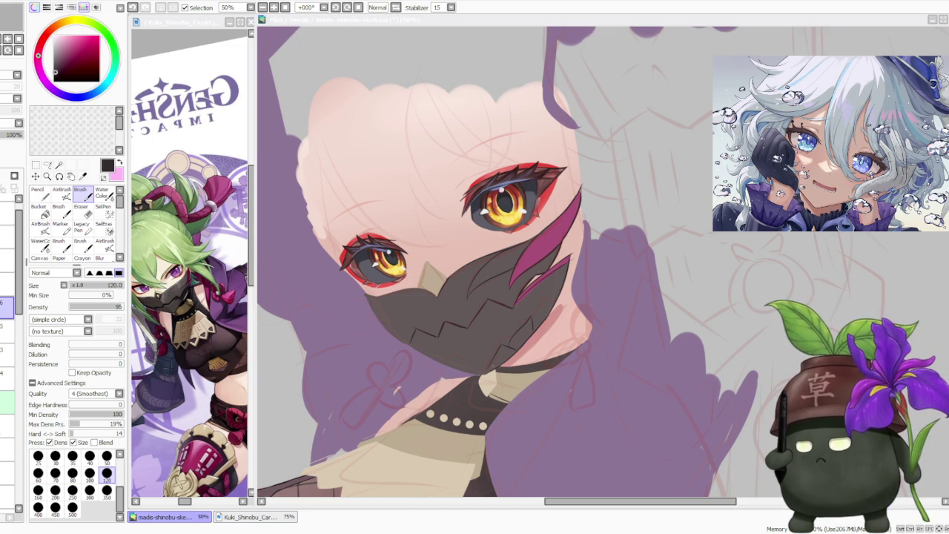
# Step: Undo two marks near the left eye and redraw a short stroke on the mask
pyautogui.click(379, 296)
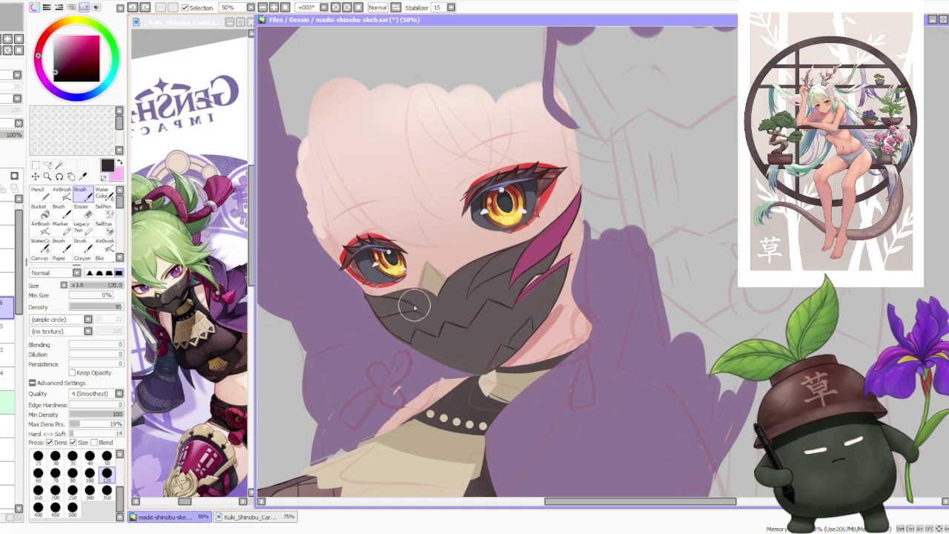
pyautogui.scroll(-2, 394, 229)
pyautogui.scroll(2, 410, 192)
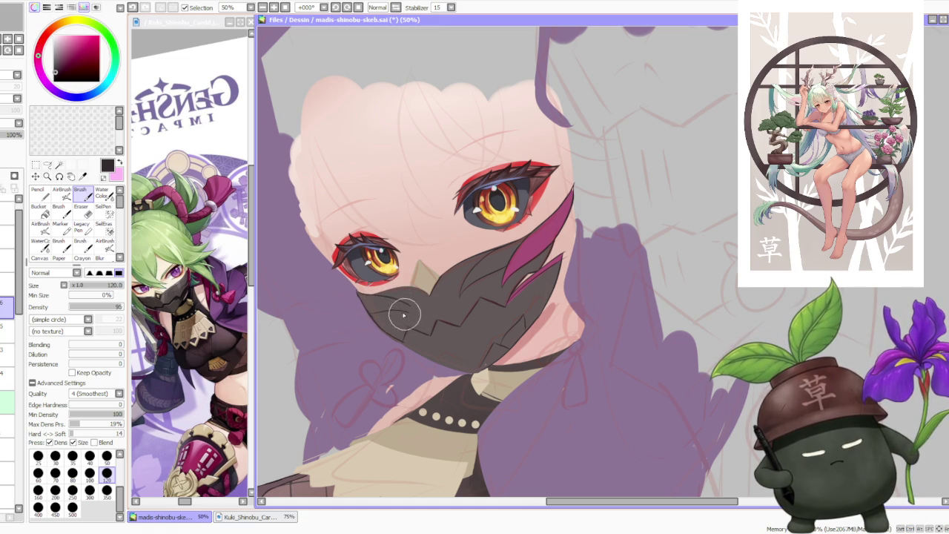
pyautogui.hotkey('ctrl', 'z')
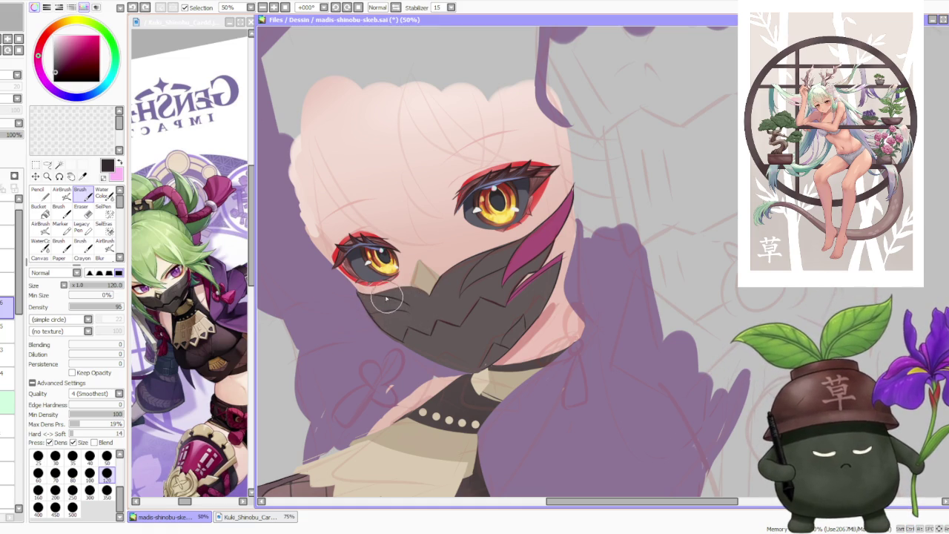
pyautogui.hotkey('ctrl', 'z')
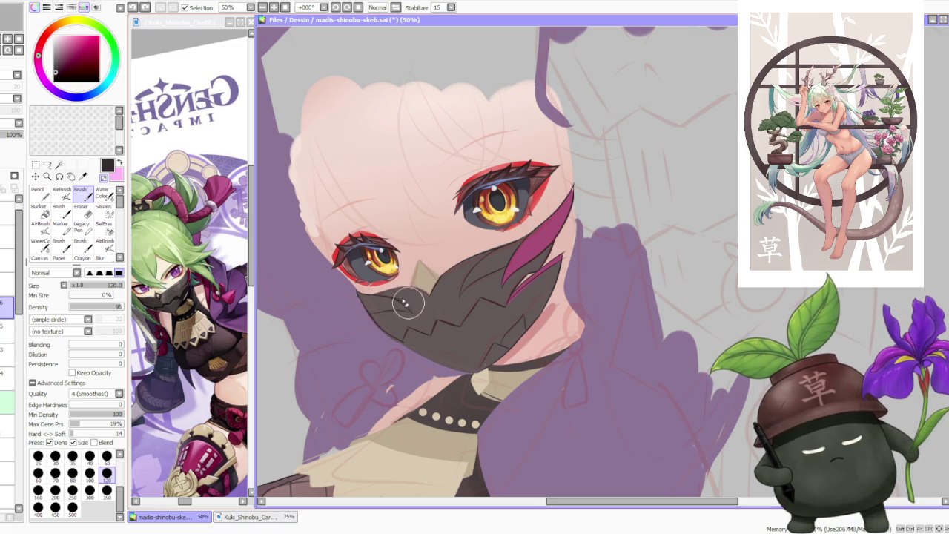
pyautogui.moveTo(404, 303); pyautogui.dragTo(393, 307)
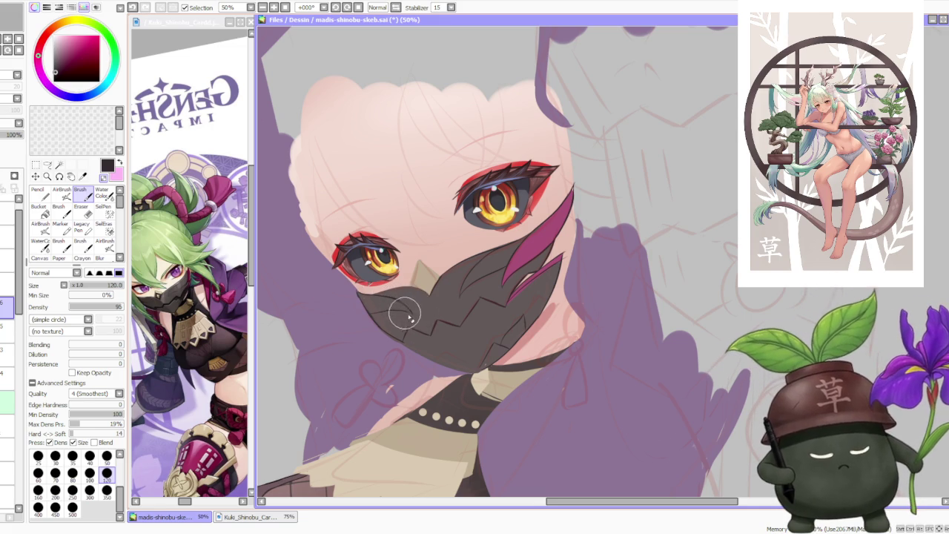
pyautogui.scroll(-1, 384, 305)
pyautogui.scroll(-1, 378, 292)
pyautogui.scroll(-1, 371, 274)
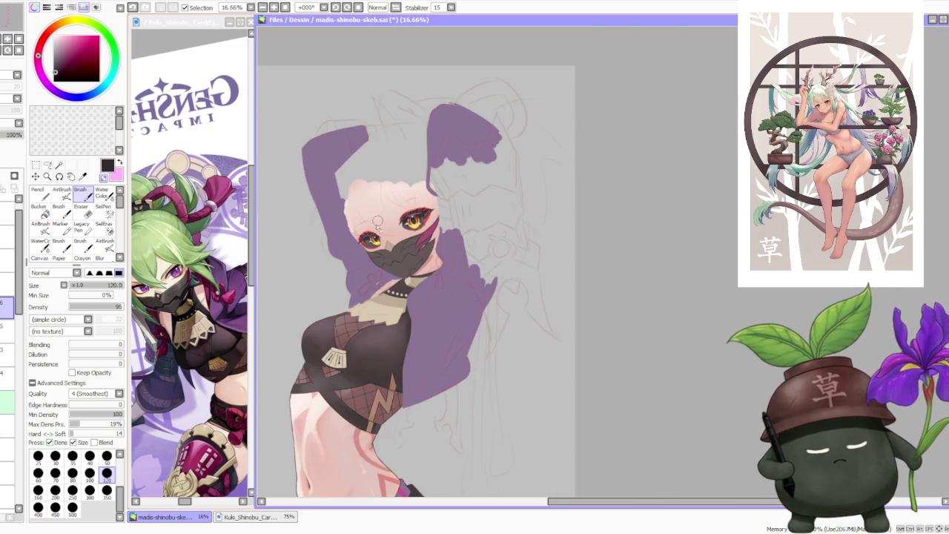
pyautogui.scroll(3, 362, 257)
pyautogui.scroll(1, 362, 259)
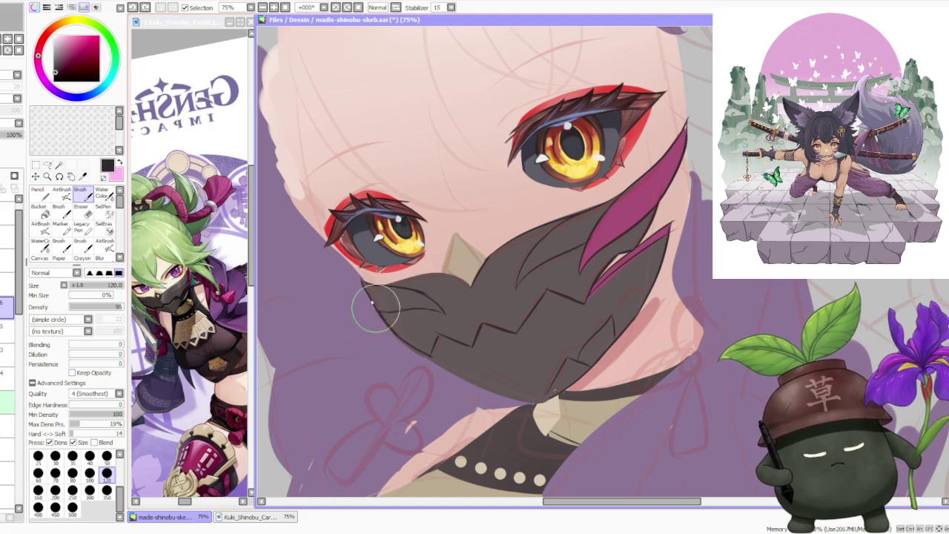
pyautogui.scroll(-3, 347, 249)
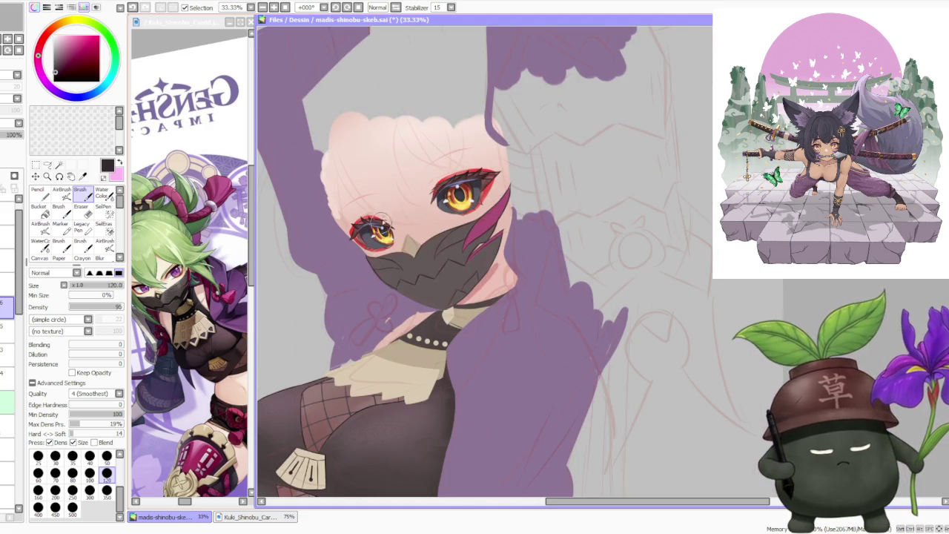
pyautogui.scroll(3, 409, 236)
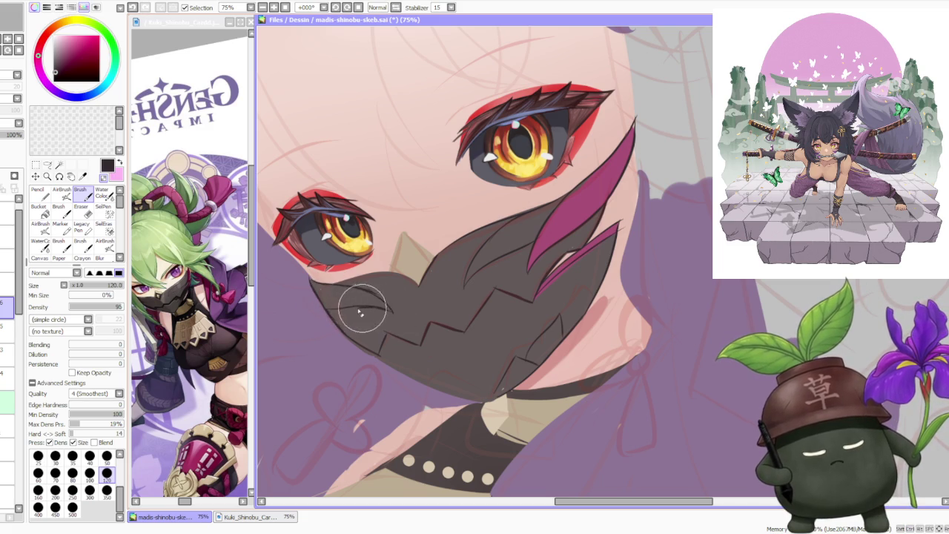
pyautogui.scroll(-3, 364, 311)
pyautogui.scroll(-2, 389, 189)
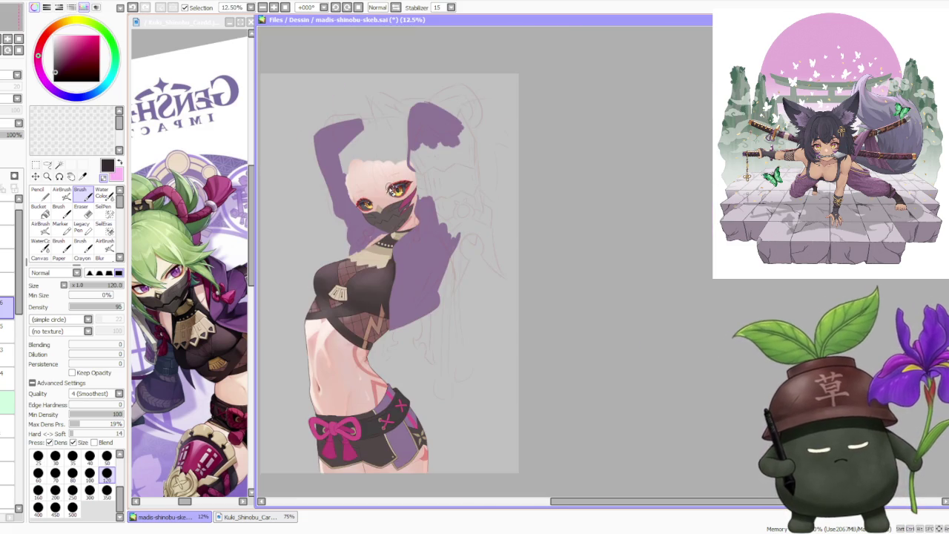
pyautogui.scroll(3, 387, 178)
pyautogui.scroll(2, 384, 190)
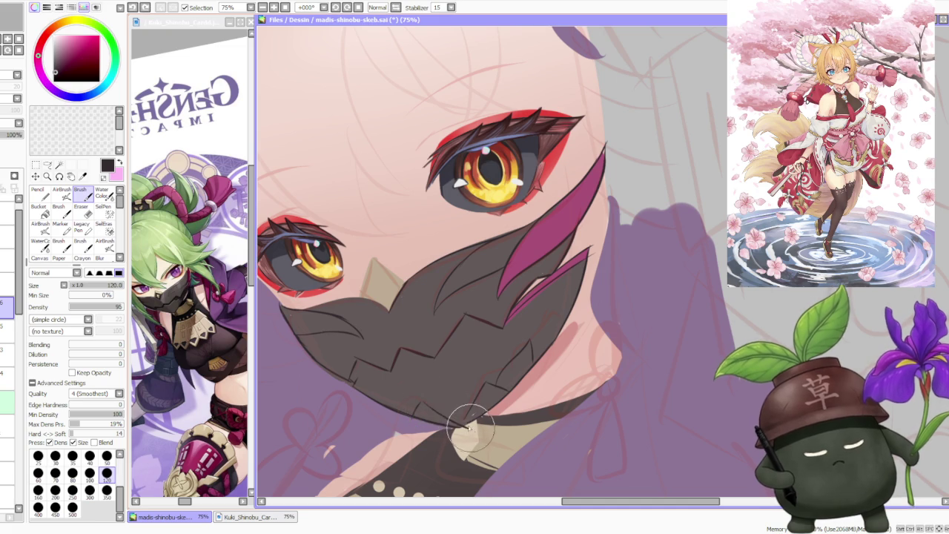
pyautogui.scroll(-1, 437, 417)
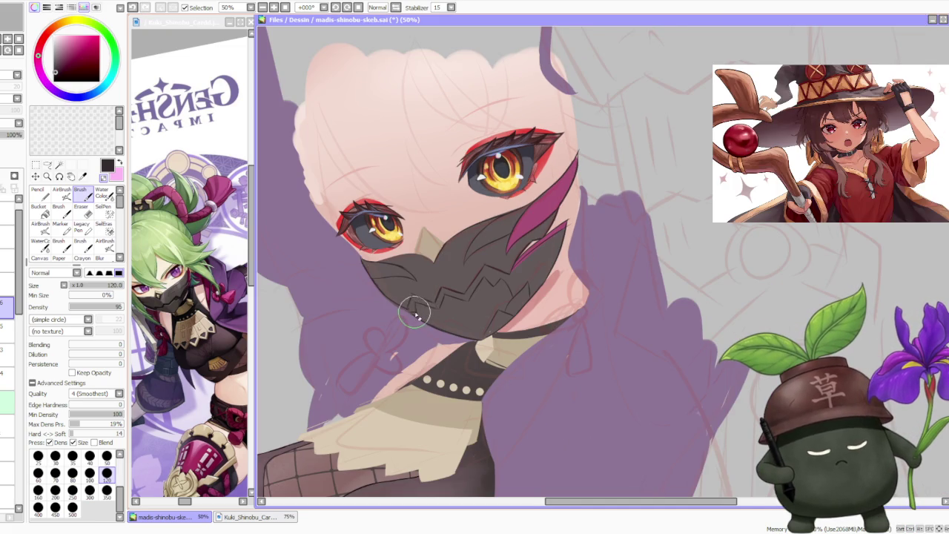
pyautogui.scroll(-2, 417, 304)
pyautogui.scroll(-1, 418, 282)
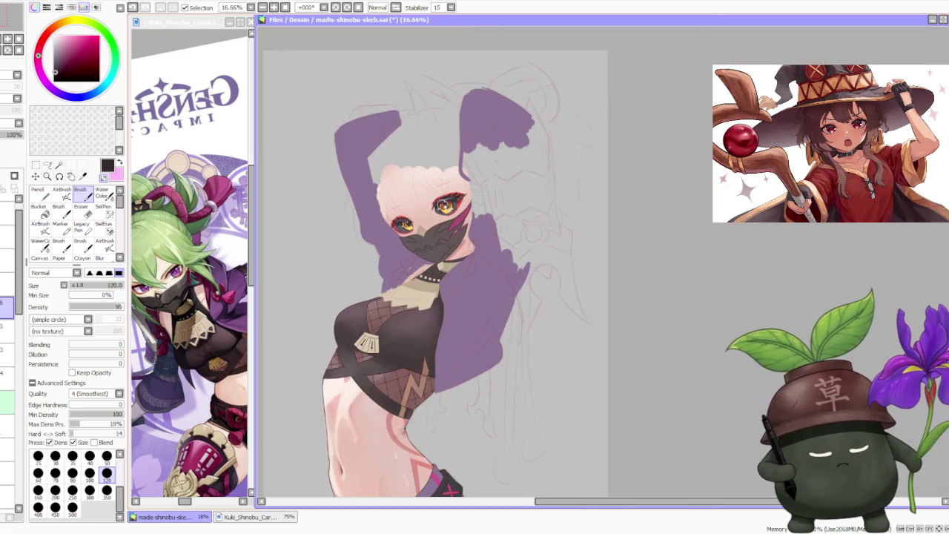
pyautogui.scroll(2, 418, 260)
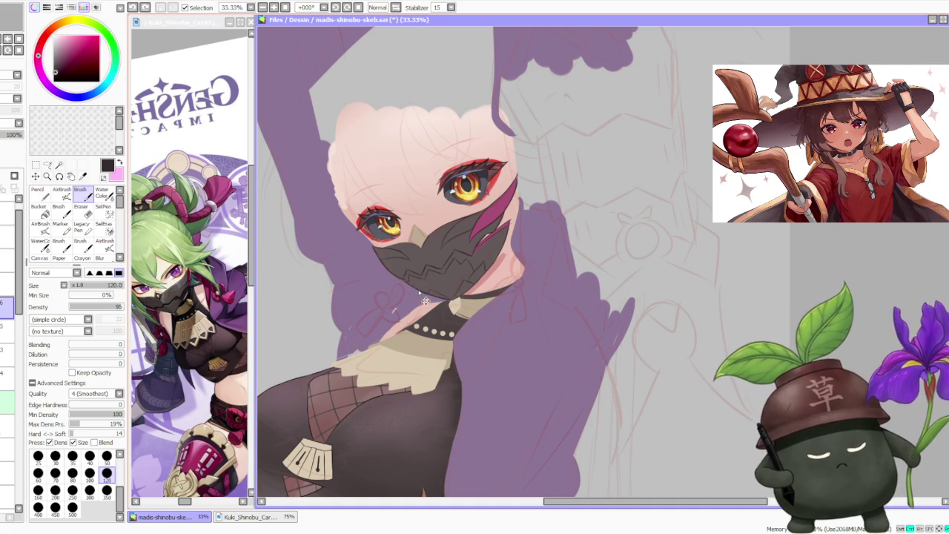
pyautogui.hotkey('ctrl', 'shift')
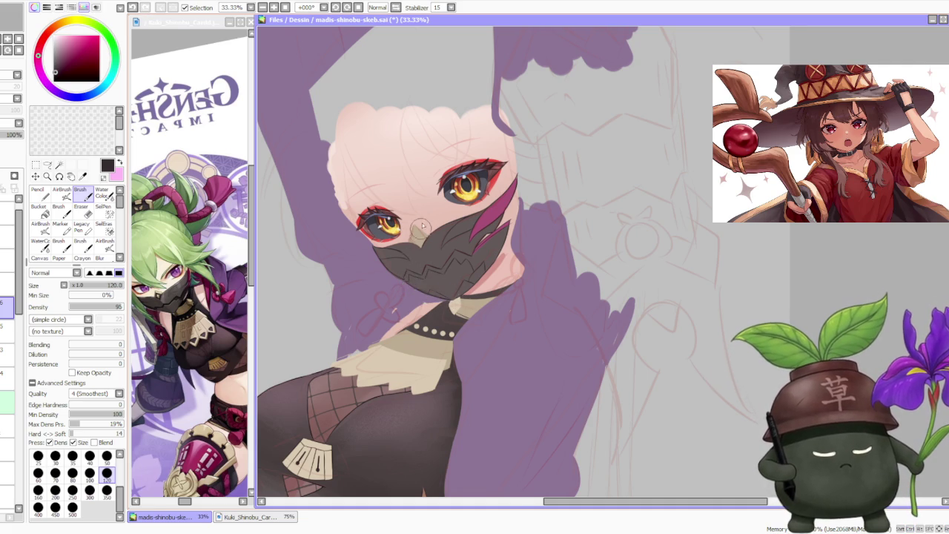
pyautogui.scroll(-2, 430, 207)
pyautogui.scroll(-1, 452, 194)
pyautogui.scroll(3, 454, 197)
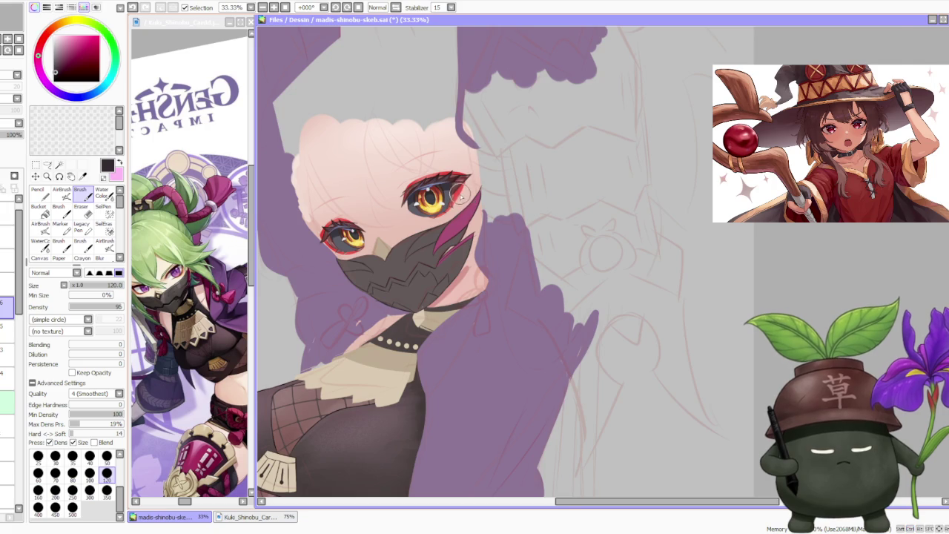
pyautogui.scroll(1, 458, 207)
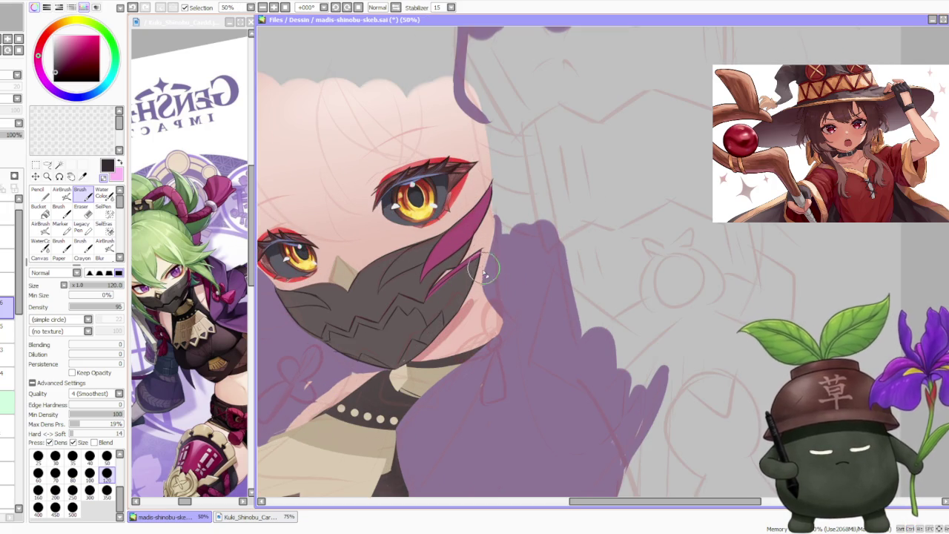
pyautogui.scroll(-2, 486, 252)
pyautogui.scroll(-1, 485, 249)
pyautogui.scroll(1, 485, 243)
pyautogui.scroll(1, 486, 238)
pyautogui.scroll(1, 486, 237)
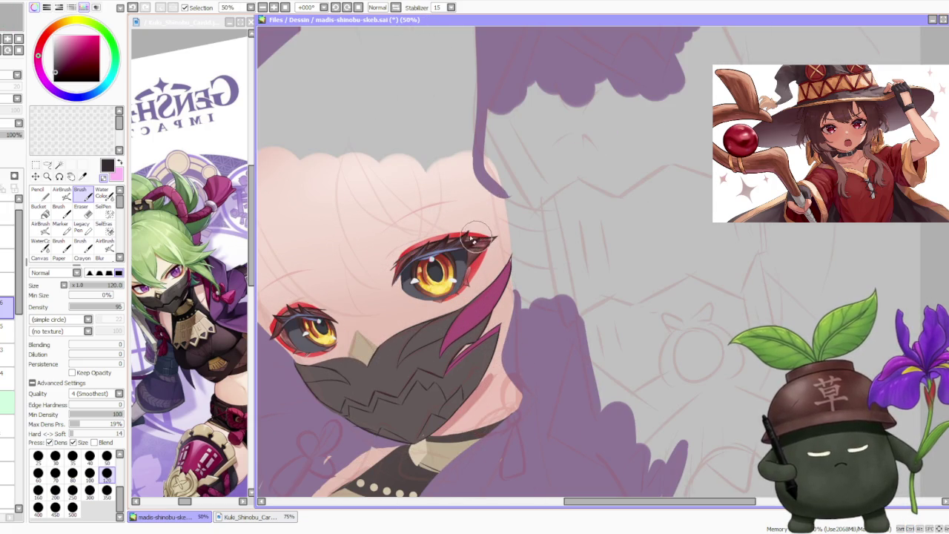
pyautogui.scroll(1, 349, 398)
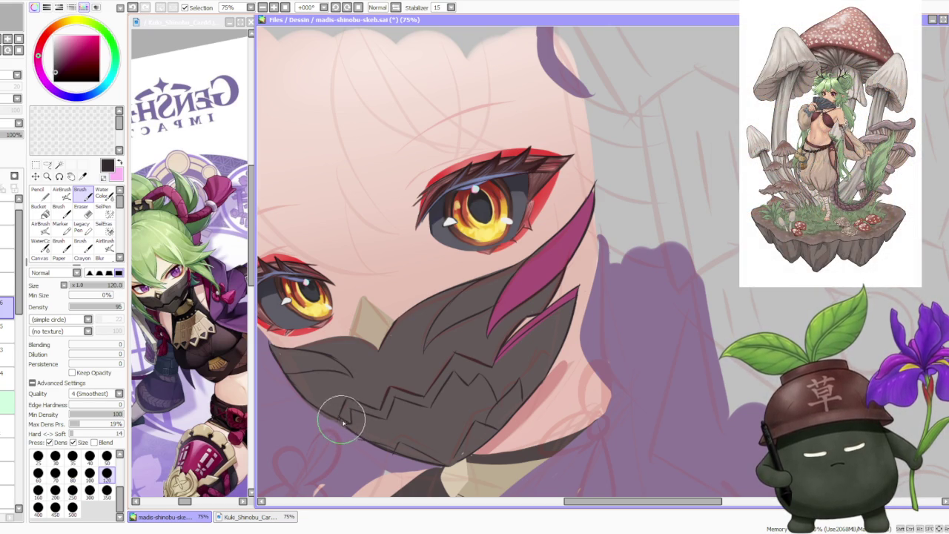
pyautogui.scroll(-2, 337, 326)
pyautogui.scroll(-1, 342, 274)
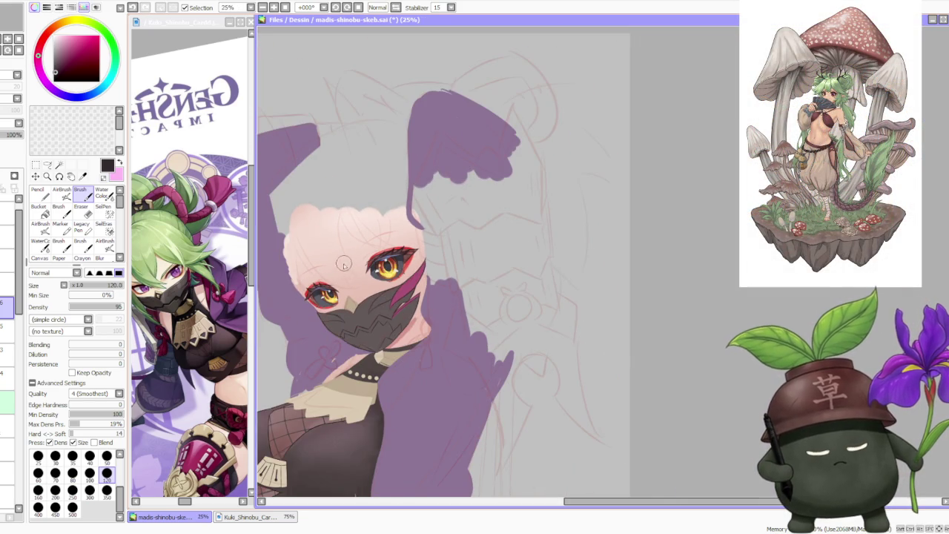
pyautogui.scroll(2, 343, 274)
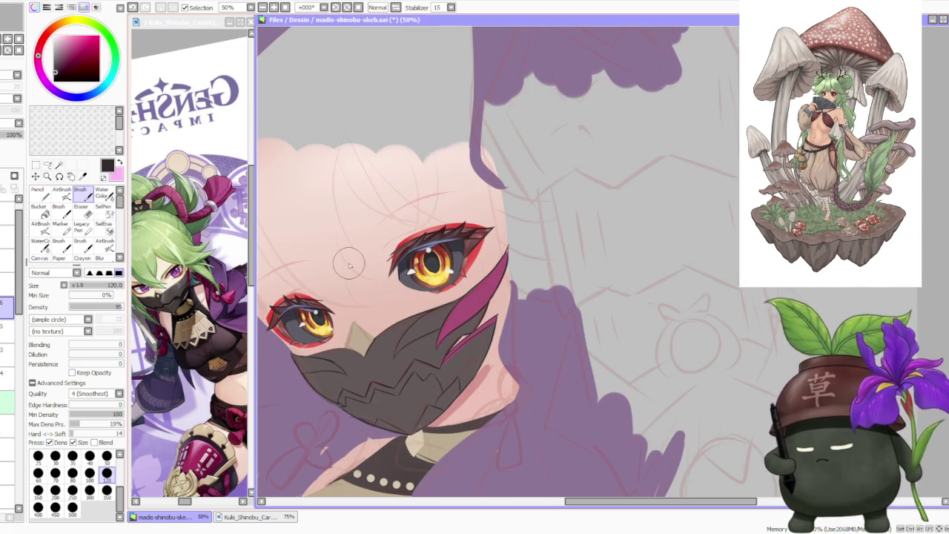
pyautogui.hotkey('alt', 'Tab')
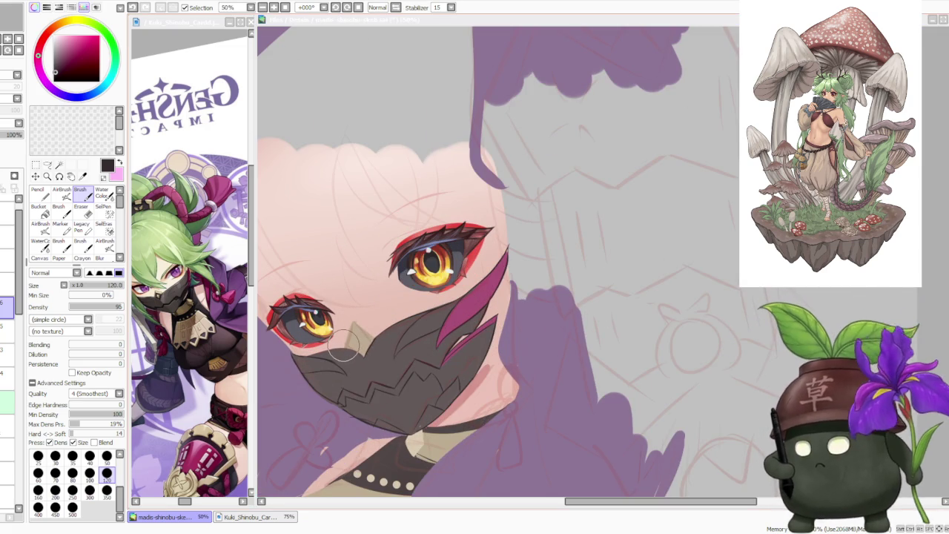
pyautogui.hotkey('alt', 'Tab')
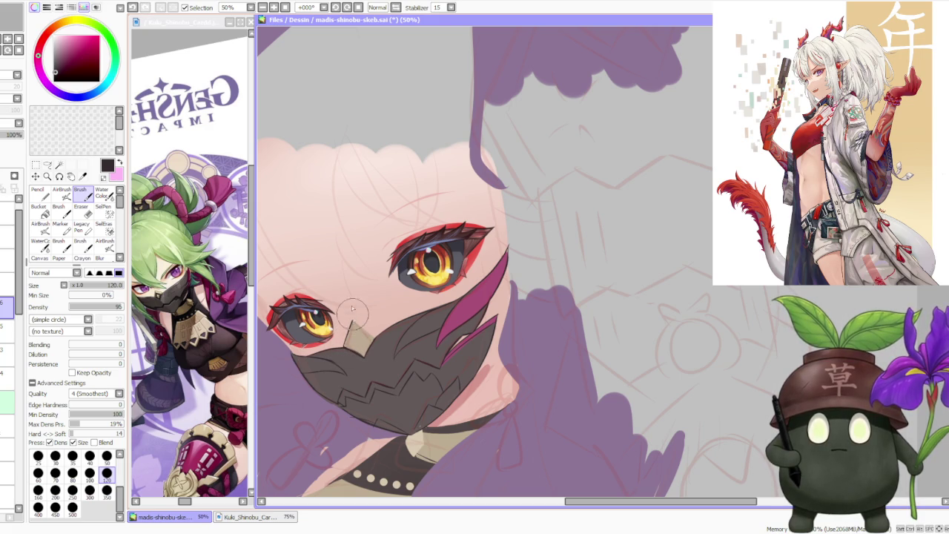
pyautogui.moveTo(354, 317); pyautogui.dragTo(377, 333)
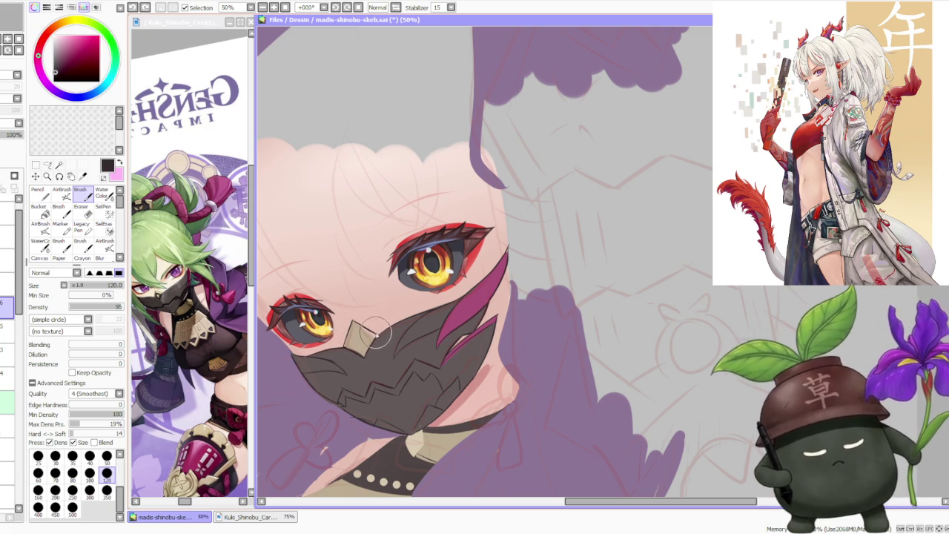
# Step: Brush beige over the tan patch below the left eye into a square bandage shape
pyautogui.scroll(3, 377, 335)
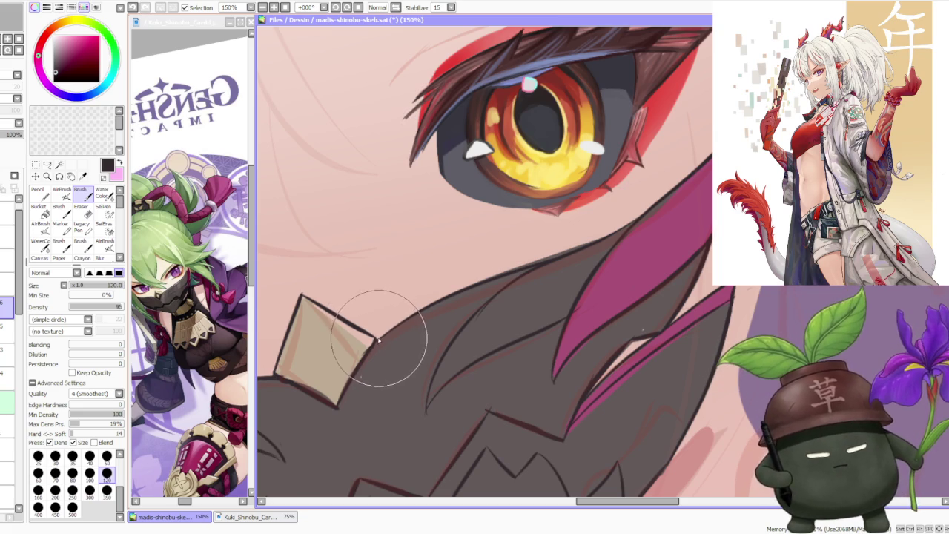
pyautogui.scroll(-1, 342, 335)
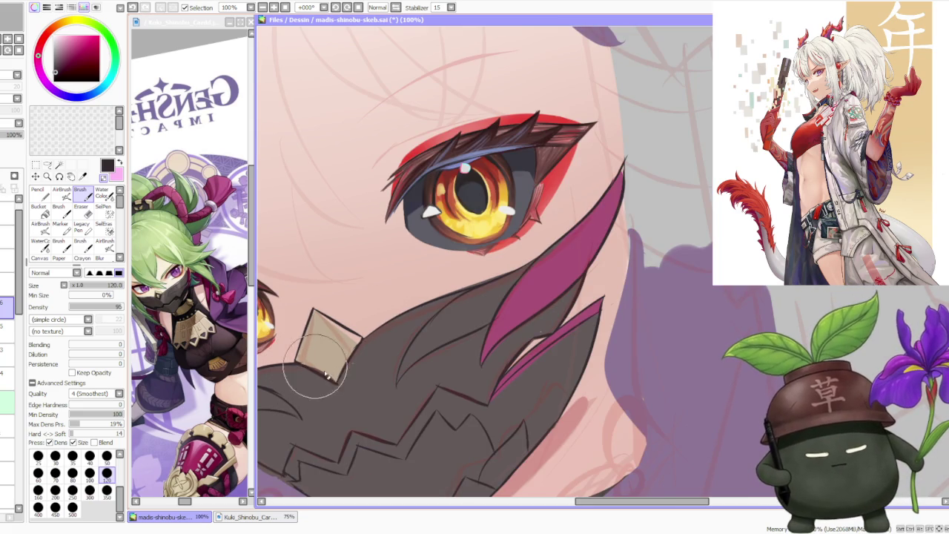
pyautogui.scroll(-1, 329, 377)
pyautogui.scroll(1, 334, 378)
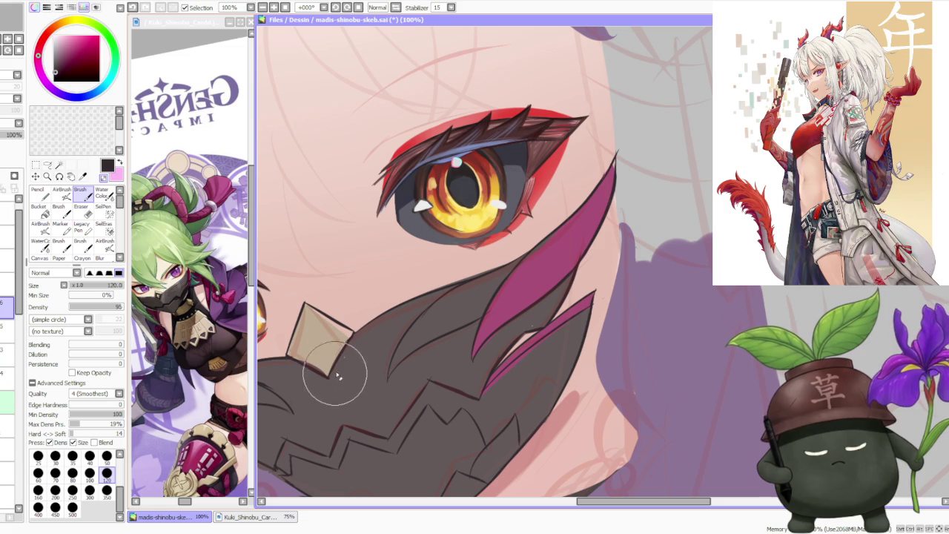
pyautogui.scroll(-3, 335, 380)
pyautogui.scroll(-2, 349, 267)
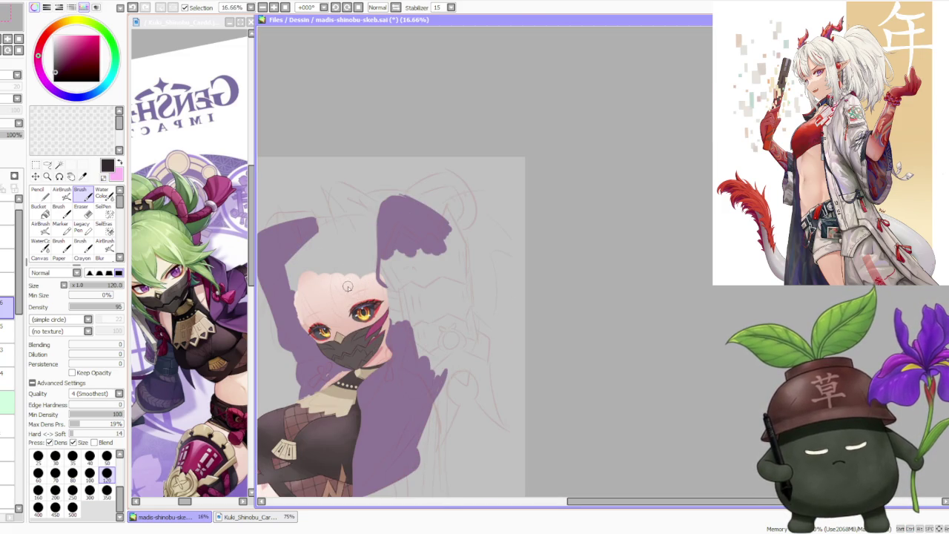
pyautogui.scroll(-1, 348, 286)
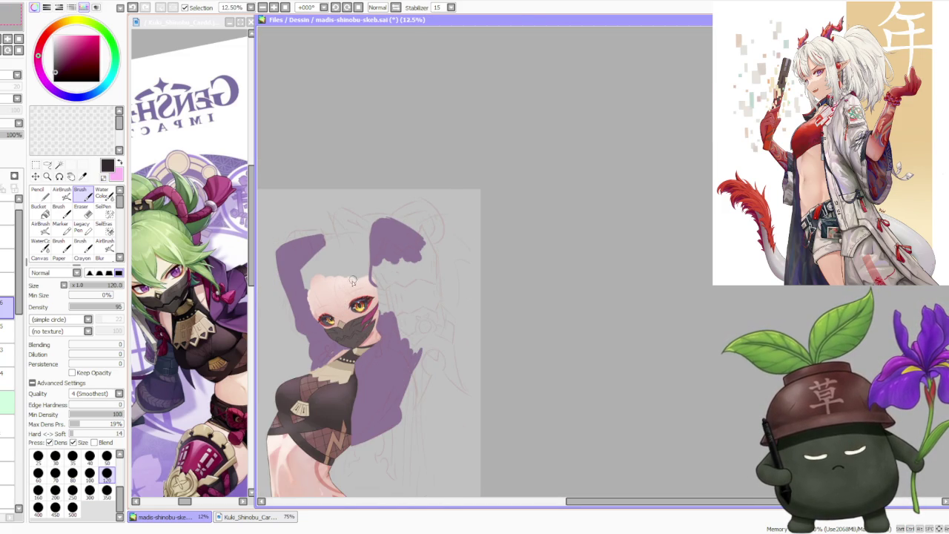
pyautogui.scroll(2, 353, 280)
pyautogui.scroll(1, 347, 291)
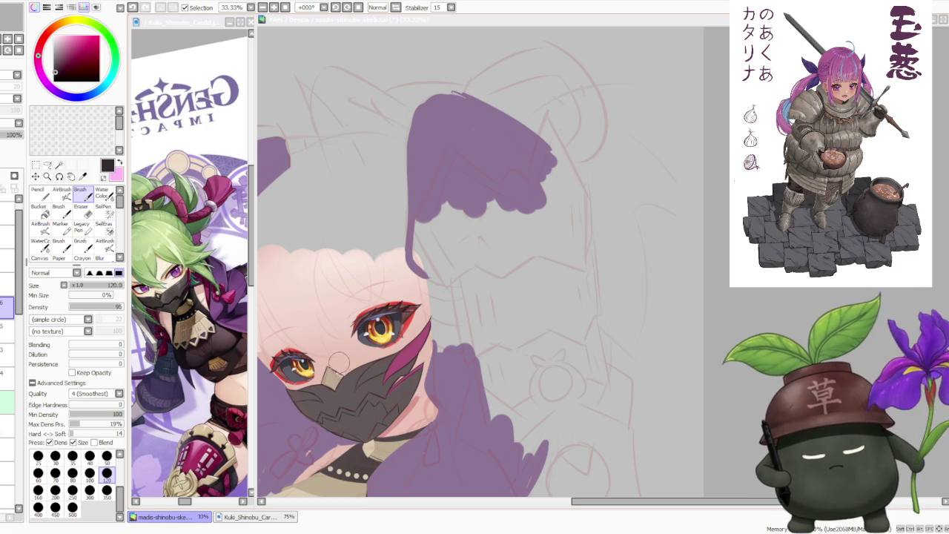
pyautogui.scroll(1, 337, 363)
pyautogui.moveTo(329, 370); pyautogui.dragTo(339, 383)
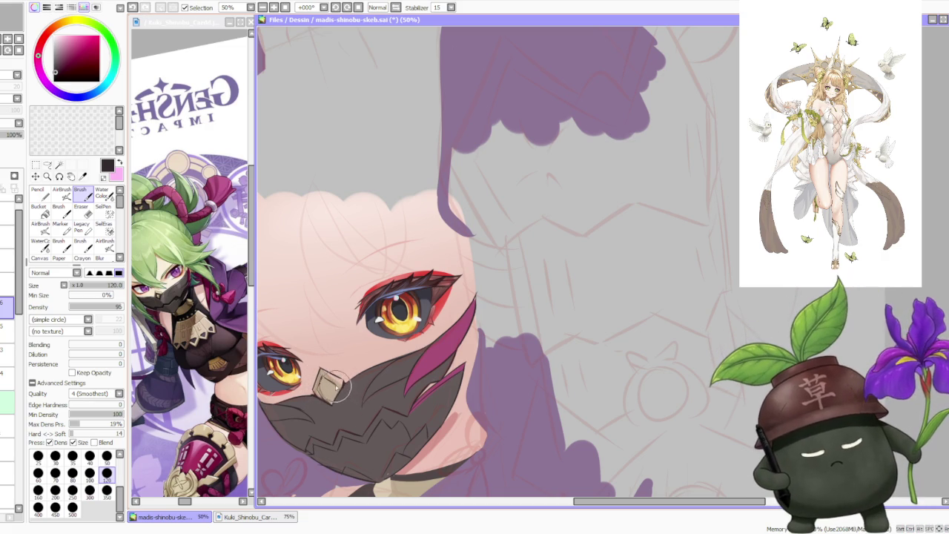
pyautogui.scroll(-1, 342, 356)
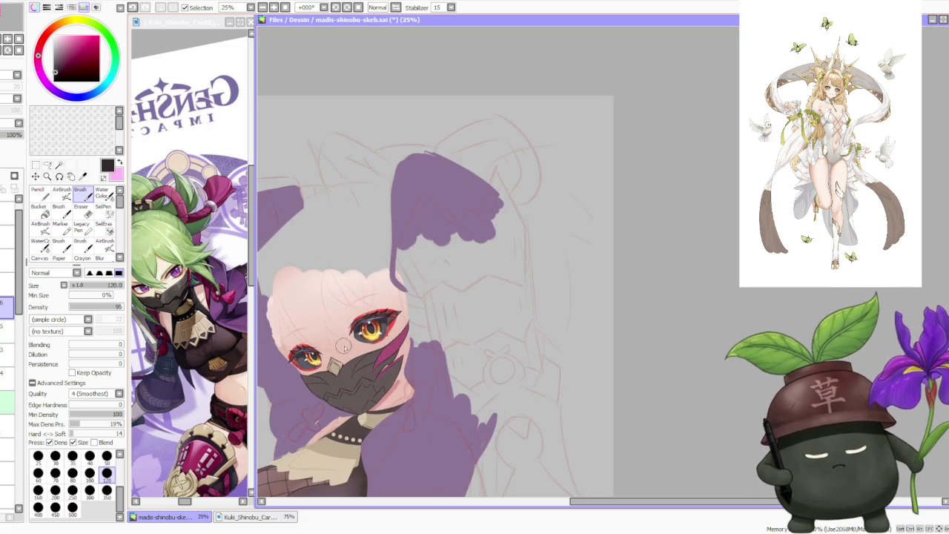
# Step: Zoom around the beige mask plate, then set the brush to the transparent colour for erasing
pyautogui.scroll(2, 350, 410)
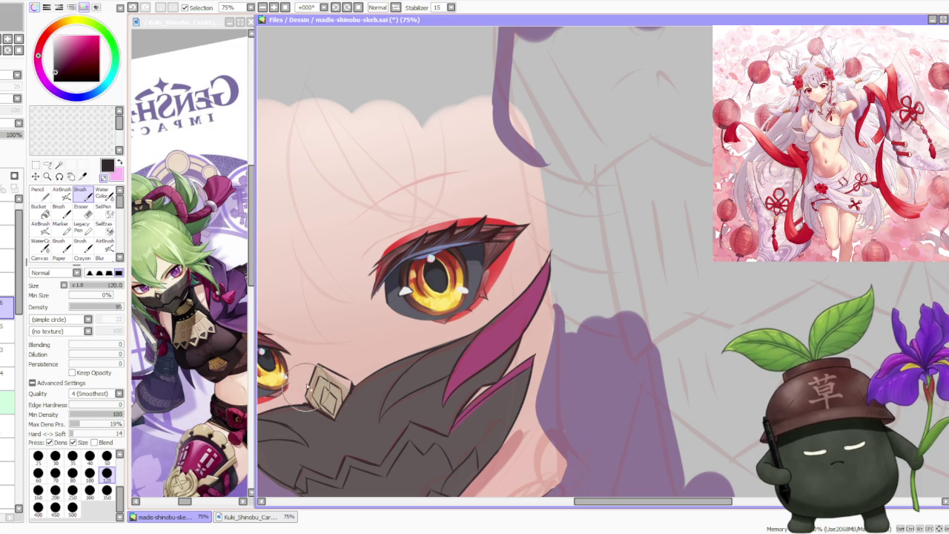
pyautogui.scroll(-3, 357, 307)
pyautogui.scroll(-2, 362, 275)
pyautogui.scroll(-1, 362, 276)
pyautogui.scroll(2, 363, 277)
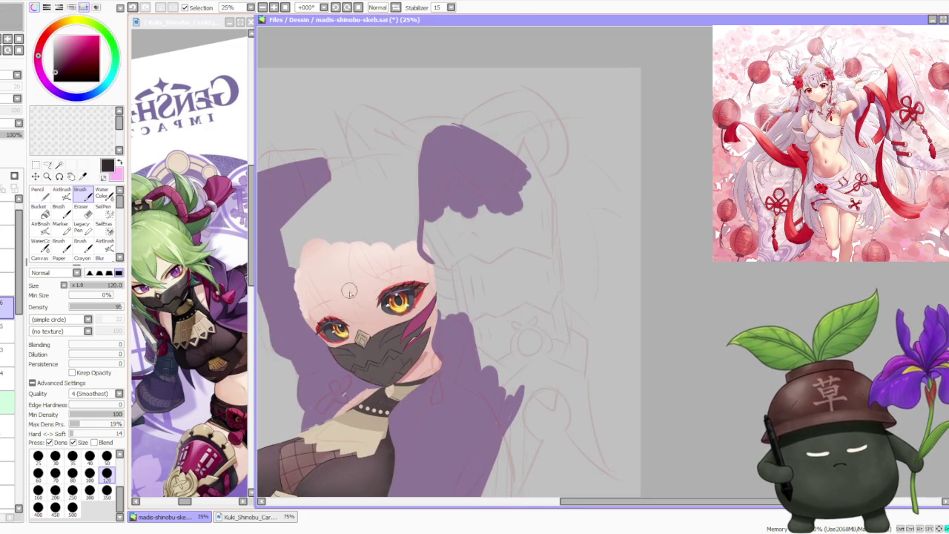
pyautogui.scroll(1, 363, 278)
pyautogui.scroll(1, 381, 278)
pyautogui.scroll(-3, 380, 278)
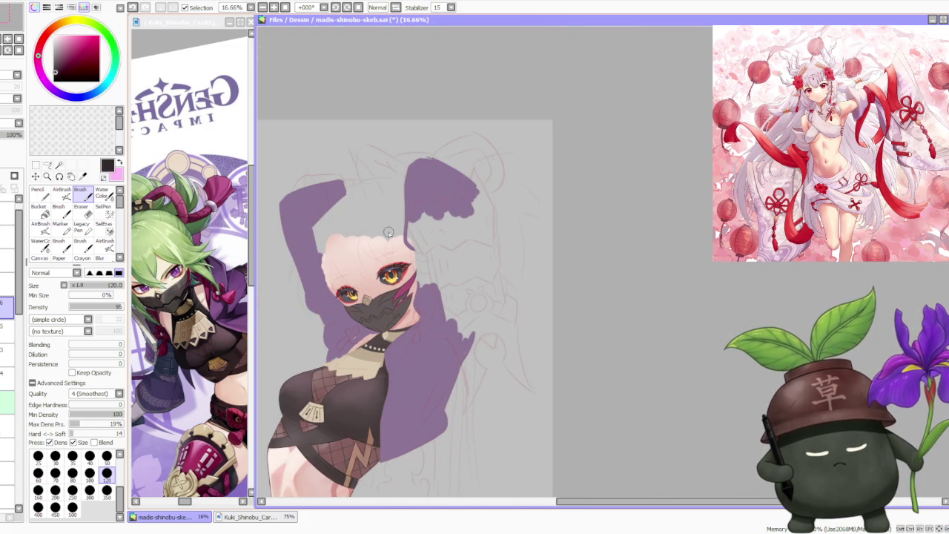
pyautogui.scroll(-1, 389, 233)
pyautogui.scroll(3, 381, 275)
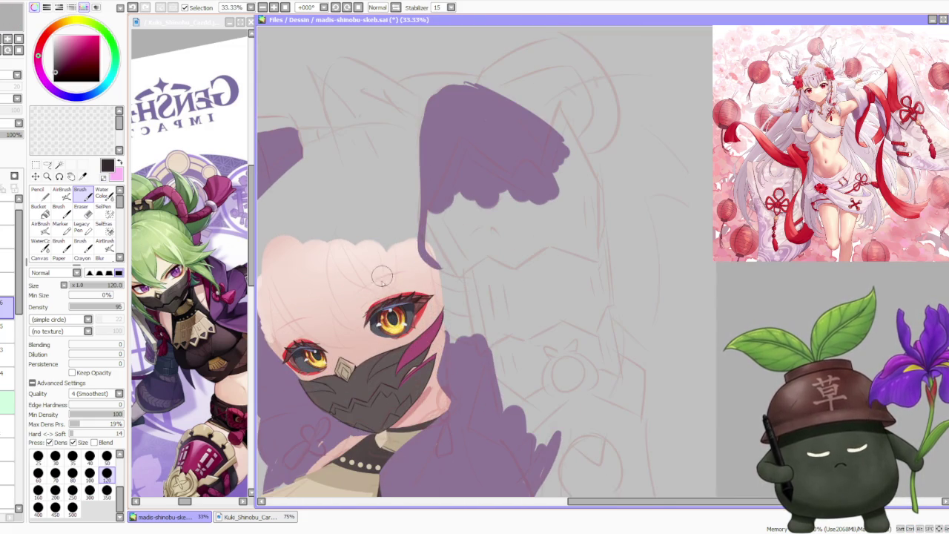
pyautogui.scroll(2, 357, 356)
pyautogui.scroll(1, 348, 347)
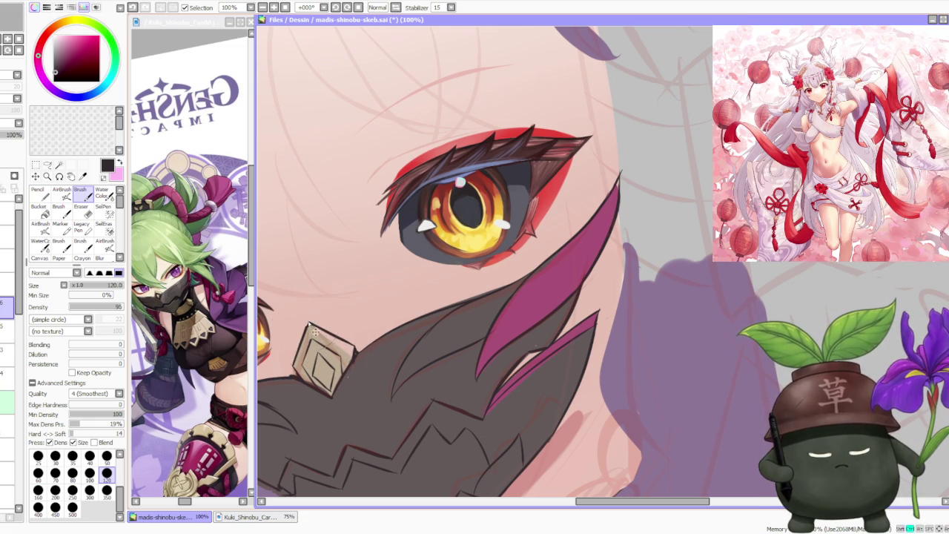
pyautogui.scroll(-1, 311, 326)
pyautogui.scroll(-1, 339, 333)
pyautogui.scroll(1, 366, 346)
pyautogui.scroll(1, 341, 393)
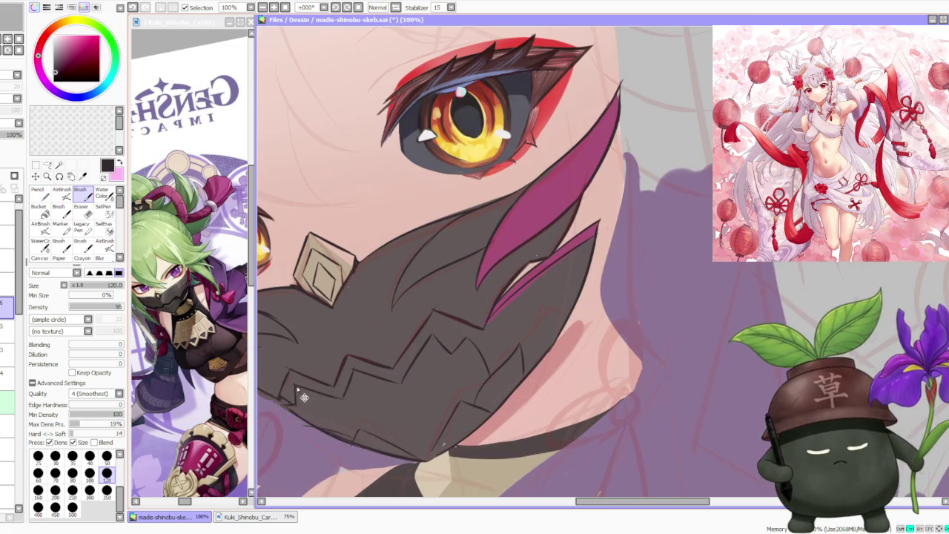
pyautogui.press('-')
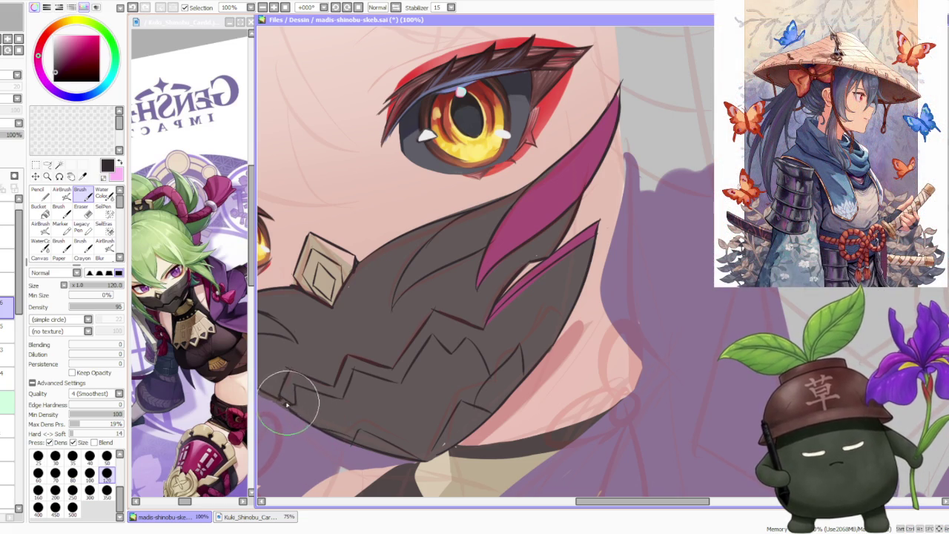
pyautogui.scroll(-1, 296, 383)
pyautogui.scroll(-2, 356, 294)
pyautogui.scroll(2, 378, 319)
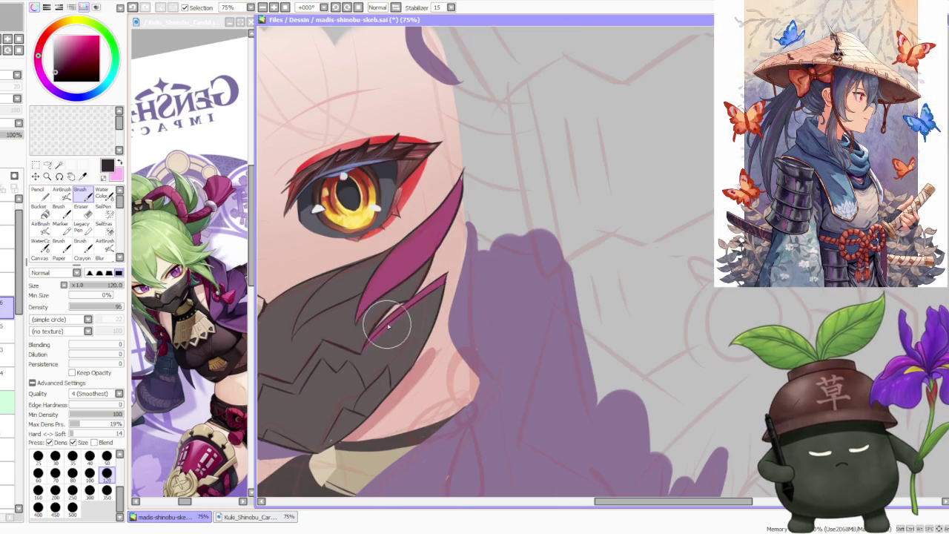
pyautogui.scroll(-2, 428, 229)
pyautogui.scroll(2, 445, 245)
pyautogui.scroll(1, 460, 250)
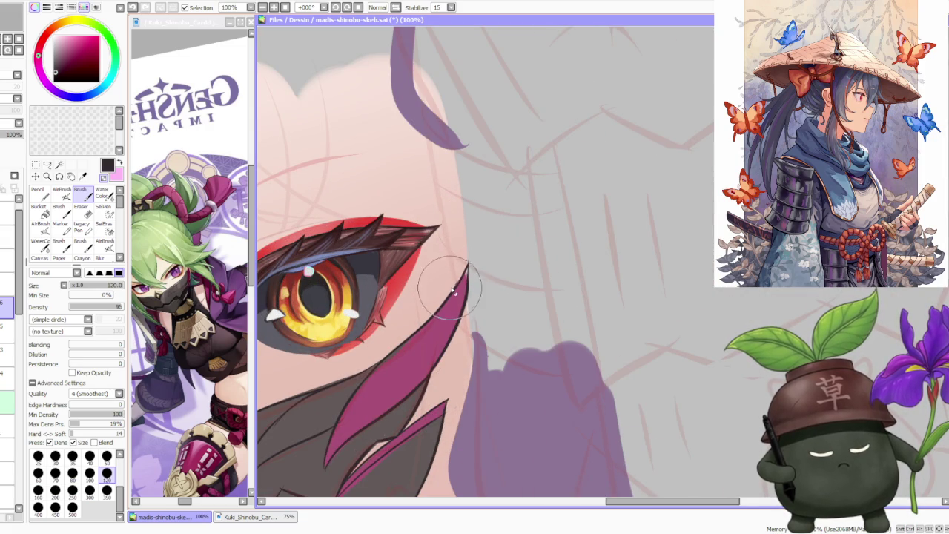
pyautogui.scroll(-2, 451, 282)
pyautogui.scroll(2, 423, 335)
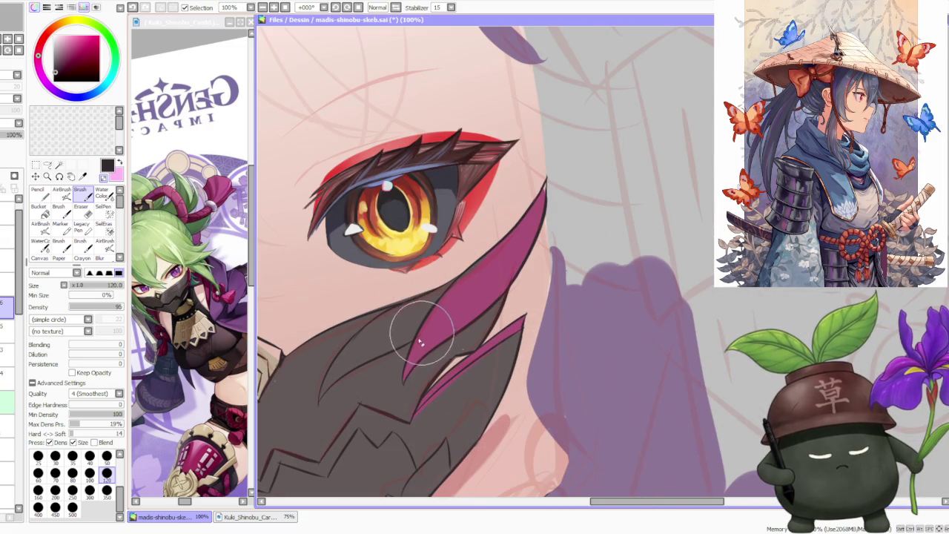
pyautogui.scroll(-3, 423, 339)
pyautogui.scroll(2, 412, 271)
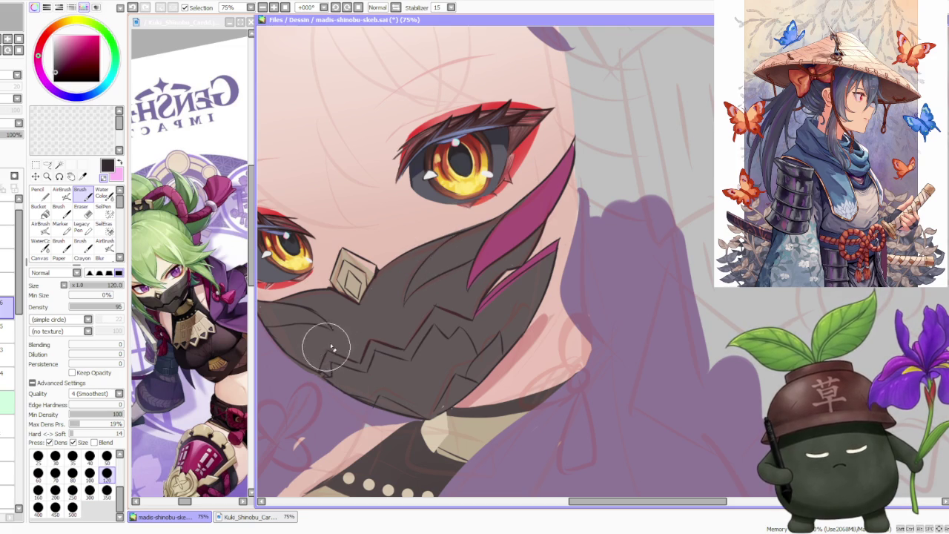
pyautogui.scroll(-2, 391, 292)
pyautogui.scroll(2, 400, 323)
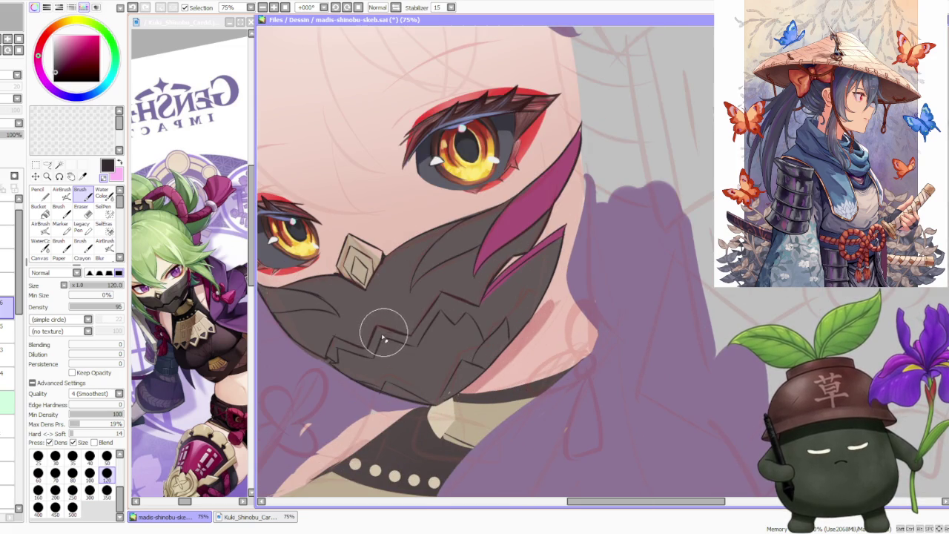
pyautogui.scroll(1, 445, 300)
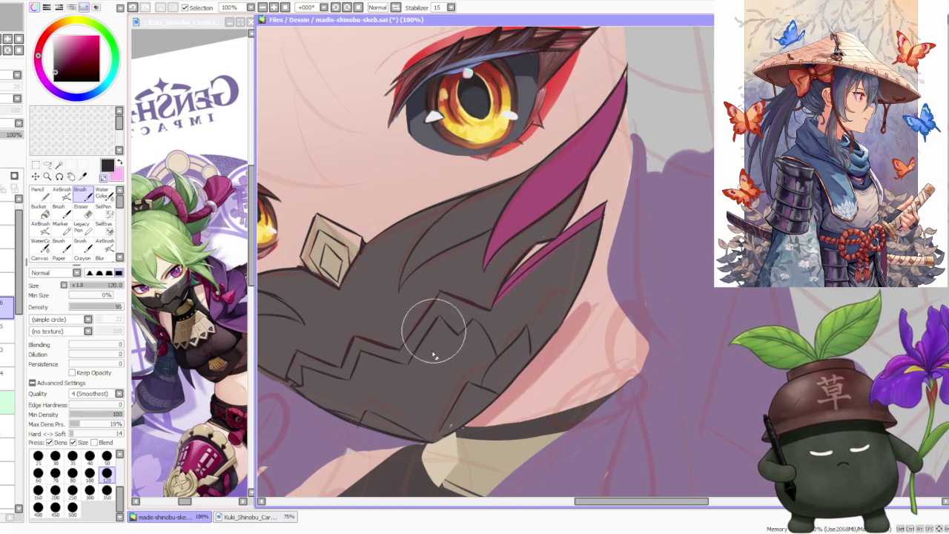
pyautogui.scroll(-2, 475, 378)
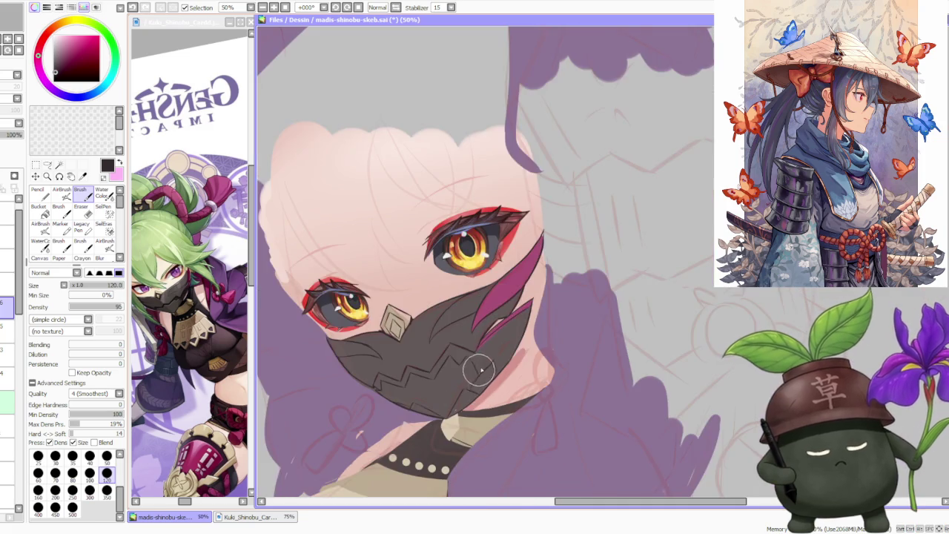
pyautogui.scroll(-1, 500, 341)
pyautogui.scroll(-1, 500, 341)
pyautogui.scroll(2, 503, 314)
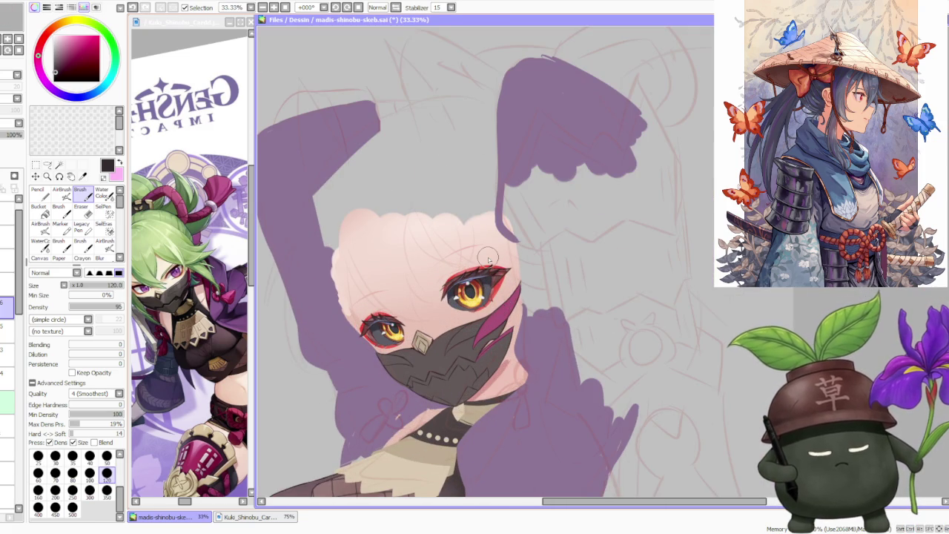
pyautogui.click(6, 331)
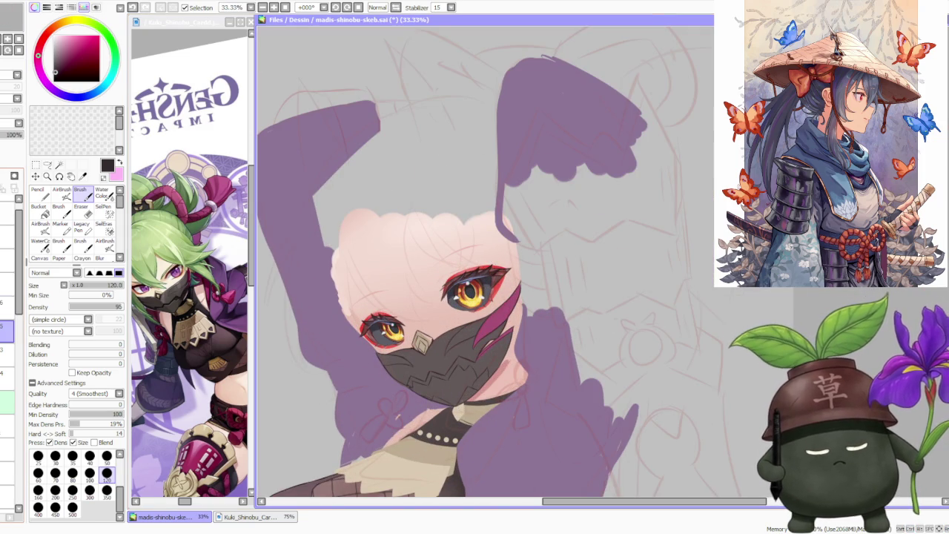
# Step: On the nose-piece layer, paint darker grey shading over the left half of the diamond
pyautogui.click(6, 355)
pyautogui.click(6, 377)
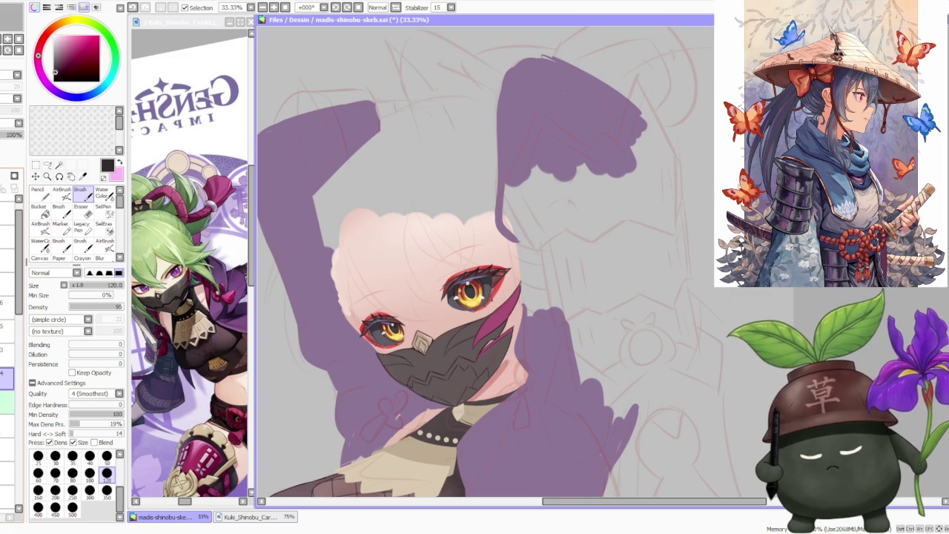
pyautogui.scroll(3, 400, 363)
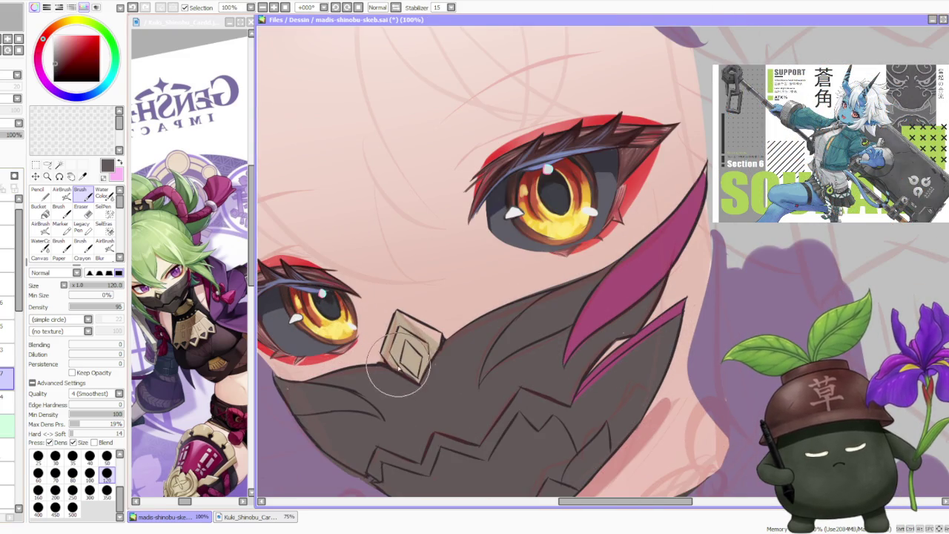
pyautogui.moveTo(401, 364); pyautogui.dragTo(400, 332)
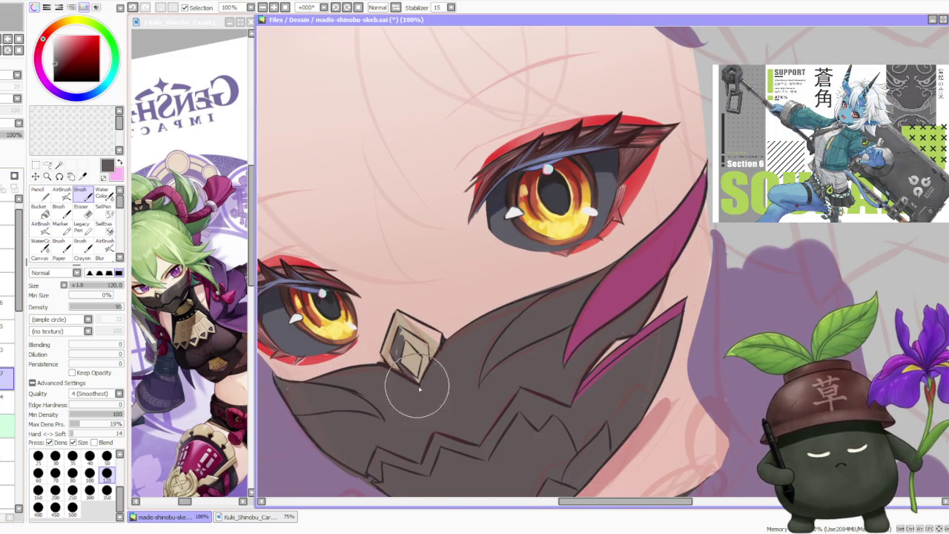
pyautogui.moveTo(419, 380); pyautogui.dragTo(425, 365)
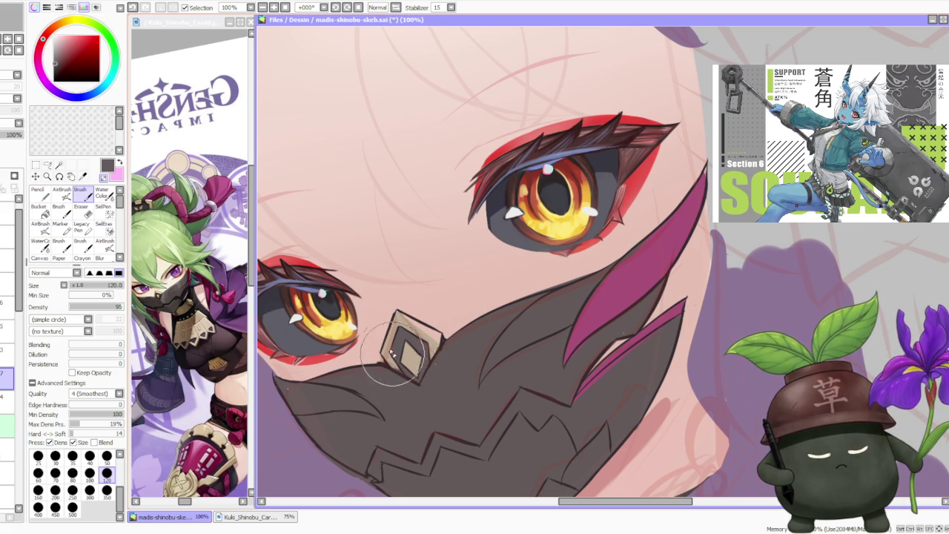
# Step: Mirror the view to check the nose-piece shading, then restore the normal orientation
pyautogui.scroll(-1, 436, 356)
pyautogui.scroll(-5, 436, 364)
pyautogui.scroll(-1, 466, 249)
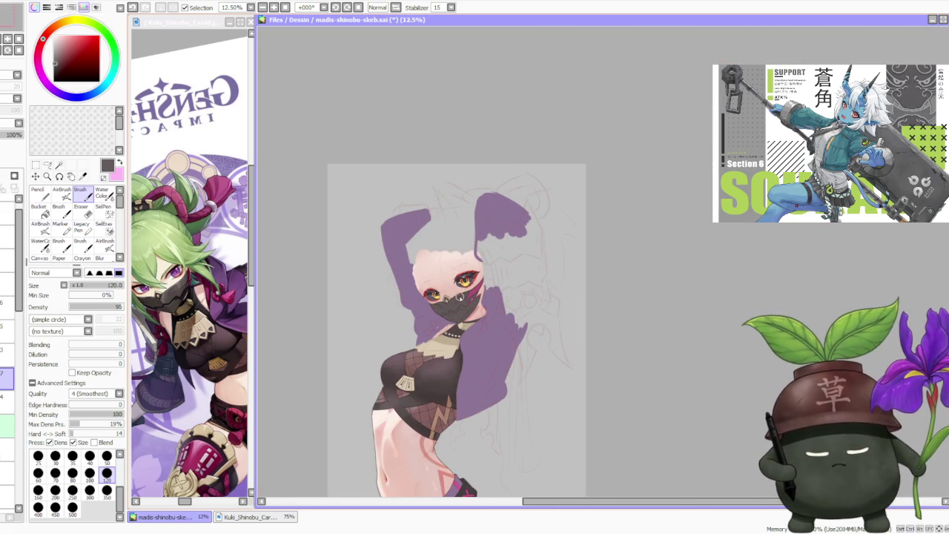
pyautogui.scroll(-1, 466, 271)
pyautogui.scroll(1, 466, 273)
pyautogui.scroll(1, 462, 270)
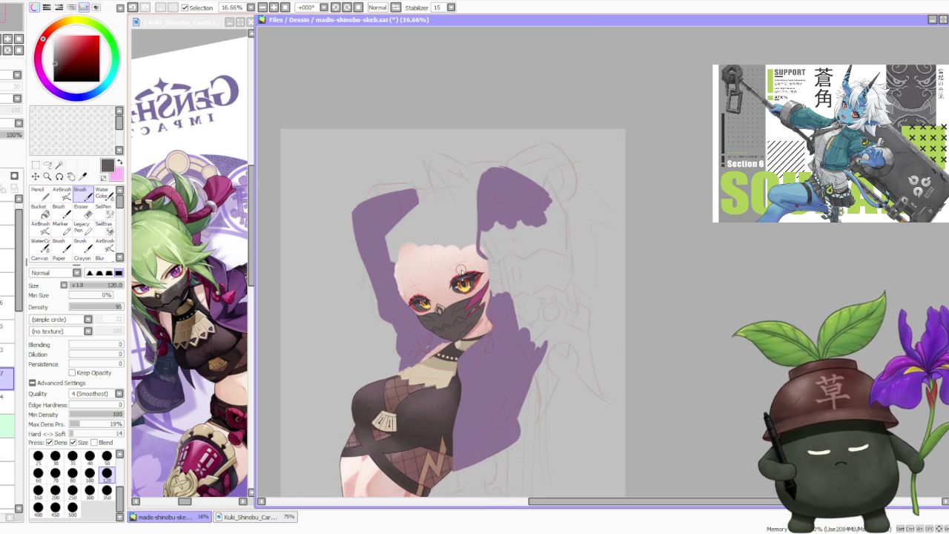
pyautogui.click(397, 7)
pyautogui.click(396, 8)
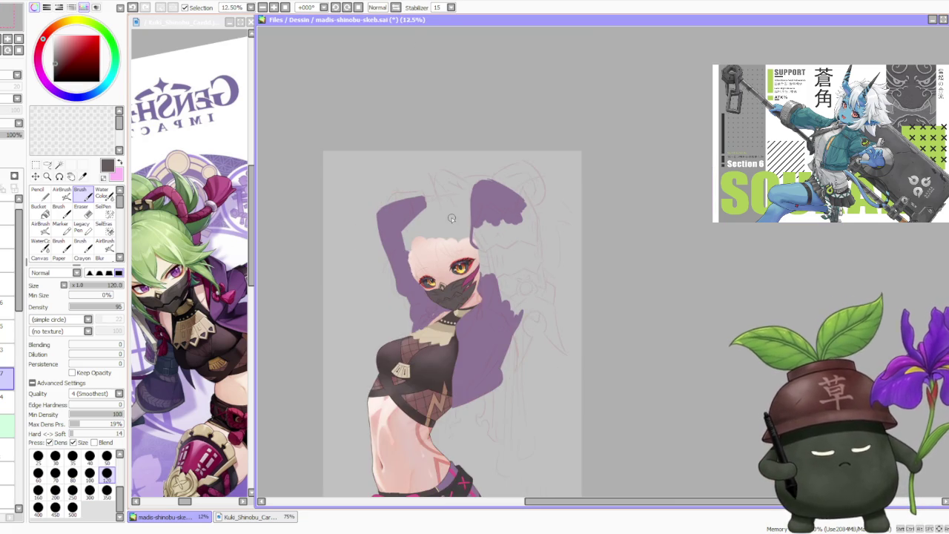
# Step: Free-deform the face area, pulling its right side slightly outward, and apply
pyautogui.scroll(1, 461, 320)
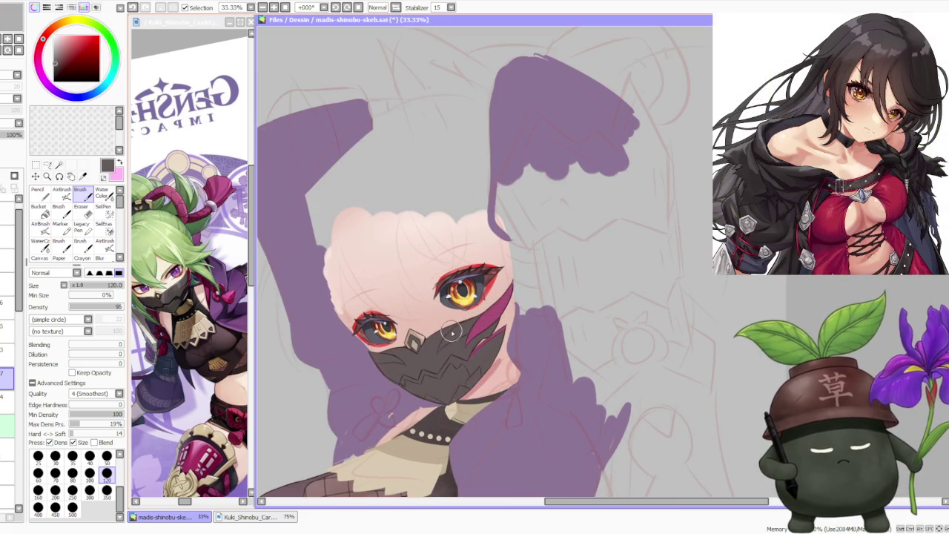
pyautogui.scroll(-1, 450, 331)
pyautogui.scroll(-1, 462, 318)
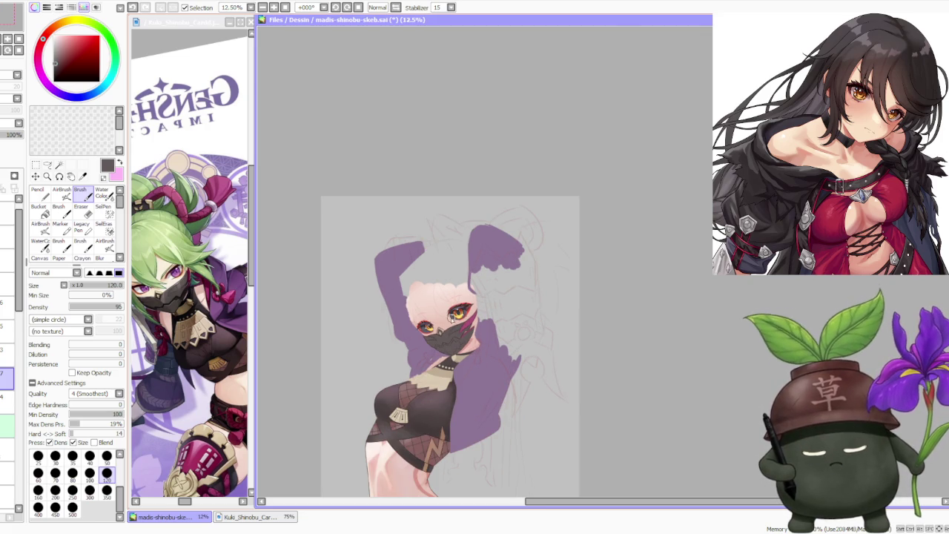
pyautogui.scroll(2, 450, 318)
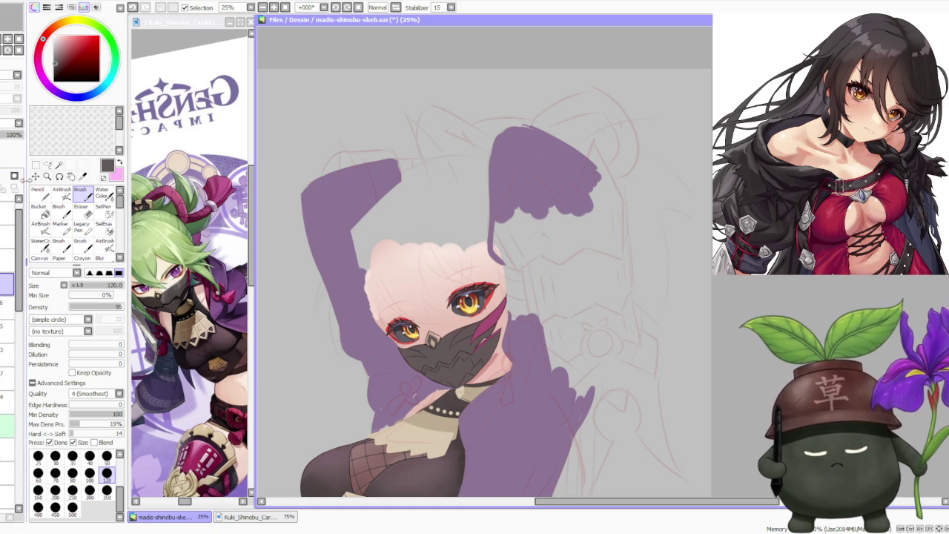
pyautogui.press('v')
pyautogui.click(59, 323)
pyautogui.scroll(1, 513, 338)
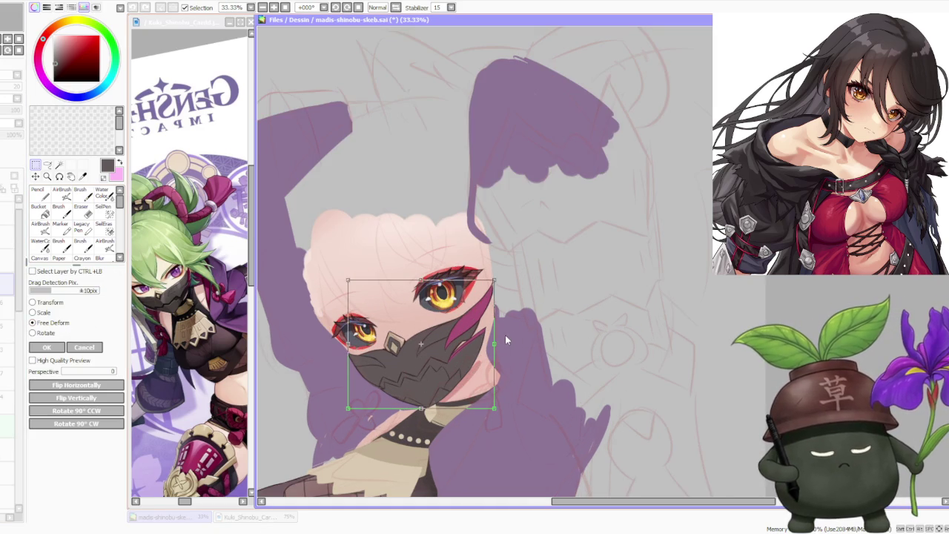
pyautogui.moveTo(495, 345); pyautogui.dragTo(500, 343)
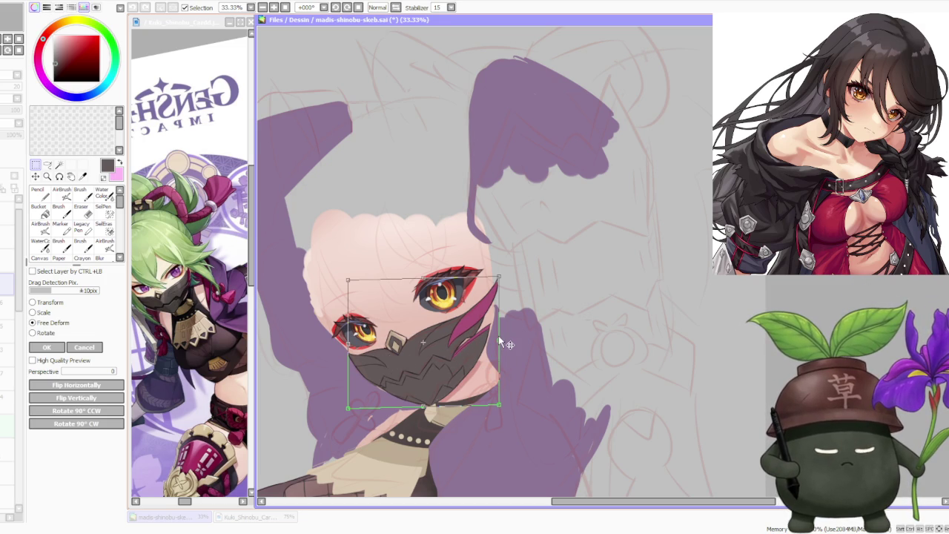
pyautogui.click(53, 346)
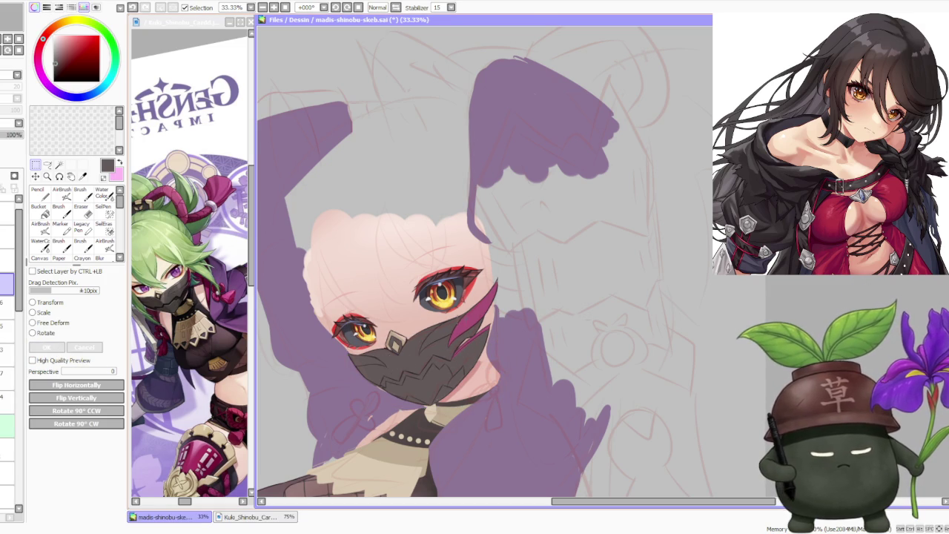
# Step: Try rotating the face to different tilts, then cancel to keep the original tilt
pyautogui.scroll(-2, 511, 303)
pyautogui.scroll(-1, 512, 302)
pyautogui.scroll(-1, 512, 302)
pyautogui.scroll(3, 496, 304)
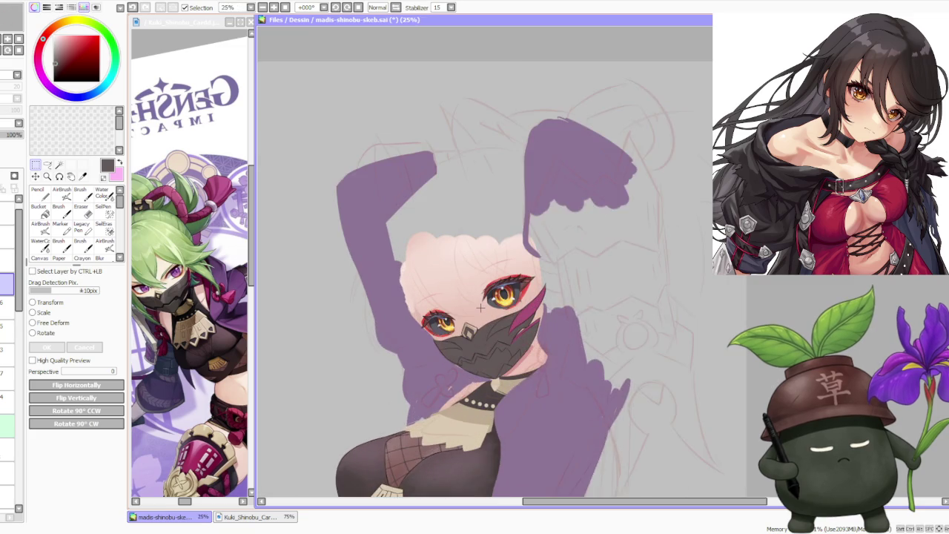
pyautogui.scroll(1, 481, 307)
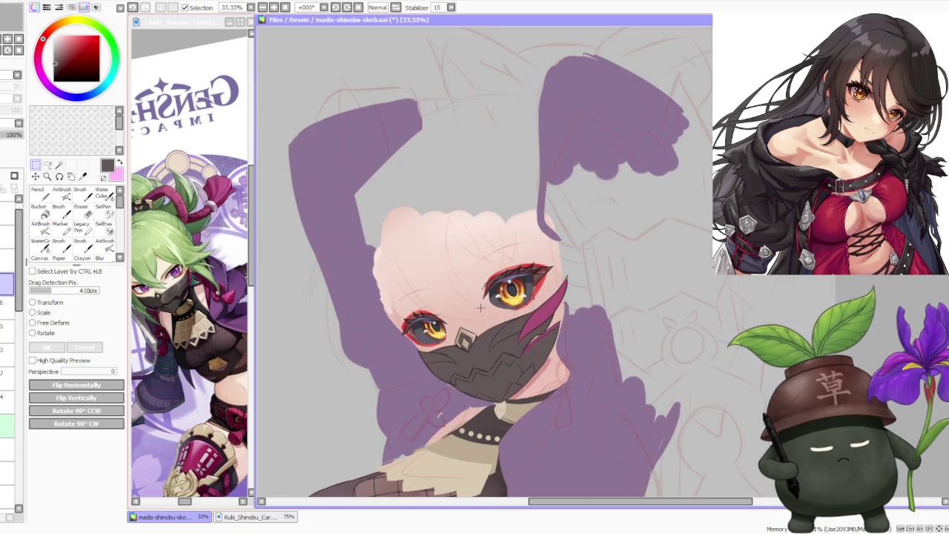
pyautogui.click(47, 333)
pyautogui.moveTo(582, 268); pyautogui.dragTo(566, 299)
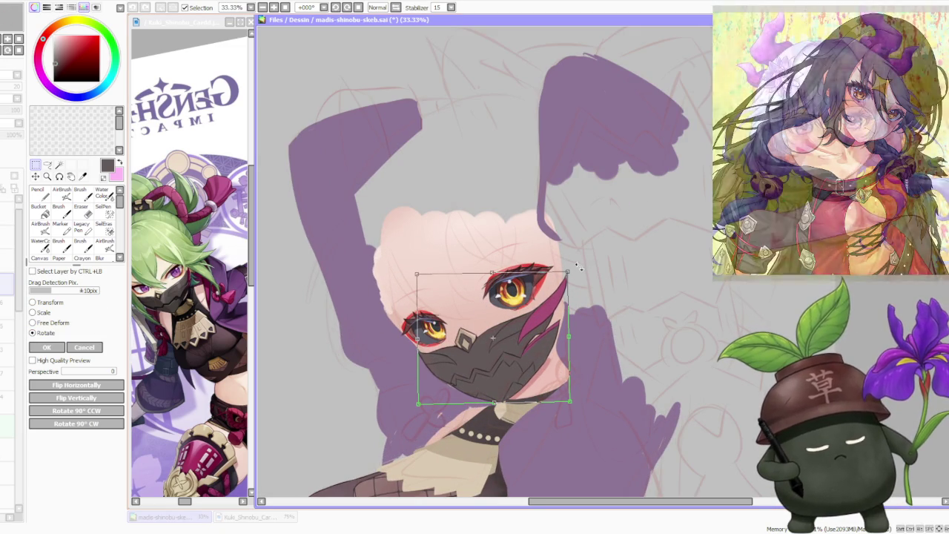
pyautogui.scroll(1, 549, 352)
pyautogui.moveTo(525, 363); pyautogui.dragTo(517, 371)
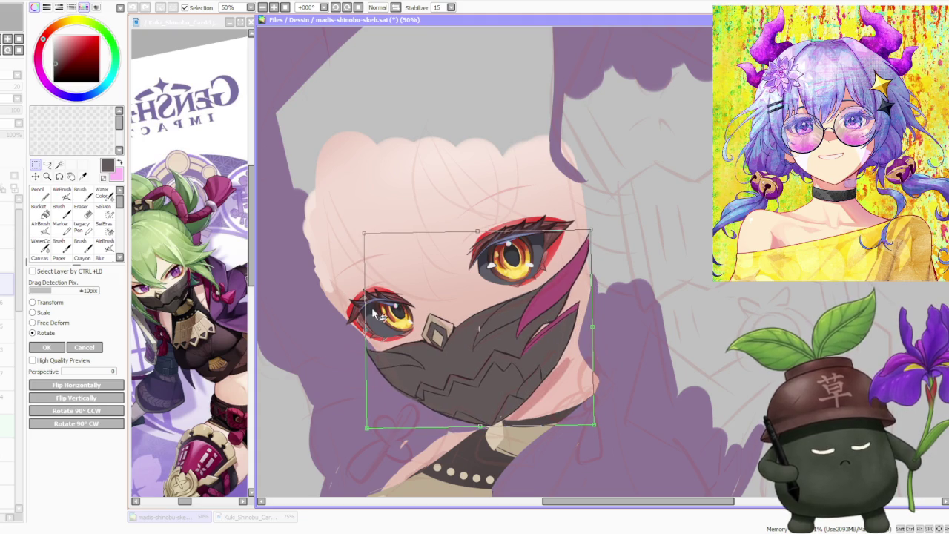
pyautogui.click(97, 349)
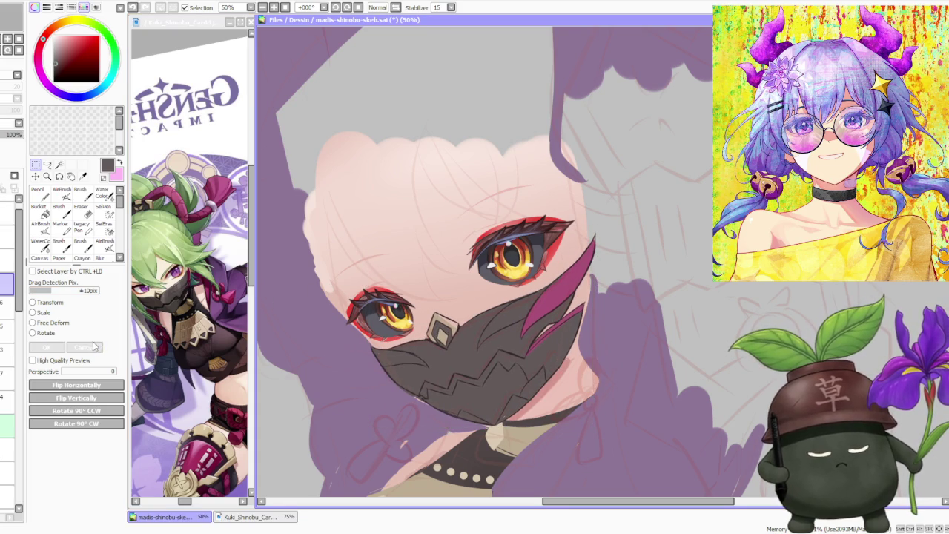
# Step: Free-deform again, stretching the mask's right side slightly wider, and apply
pyautogui.click(34, 322)
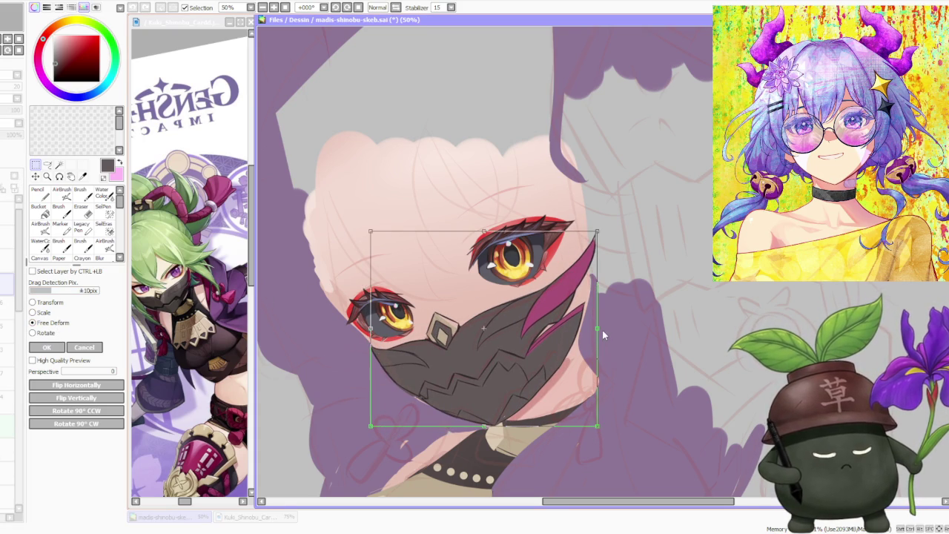
pyautogui.moveTo(597, 330); pyautogui.dragTo(600, 330)
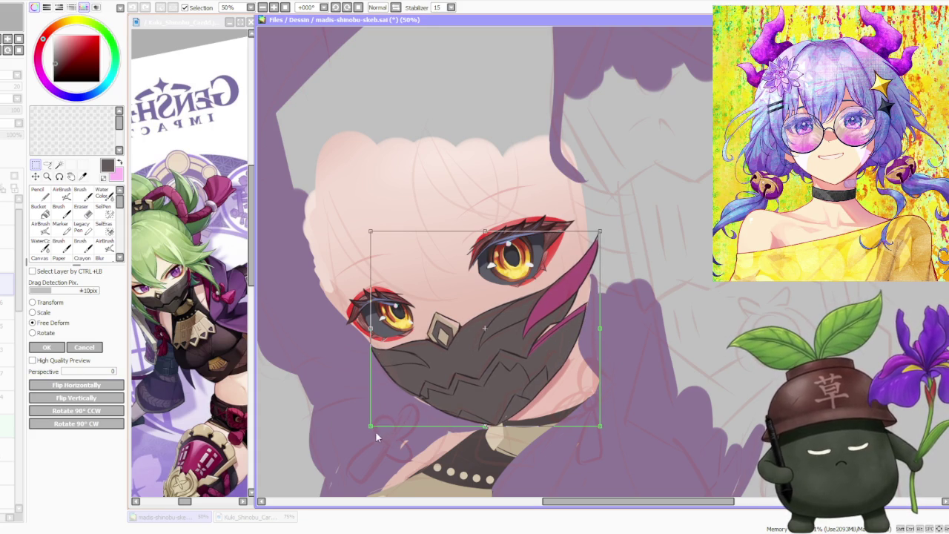
pyautogui.click(47, 347)
pyautogui.scroll(2, 482, 266)
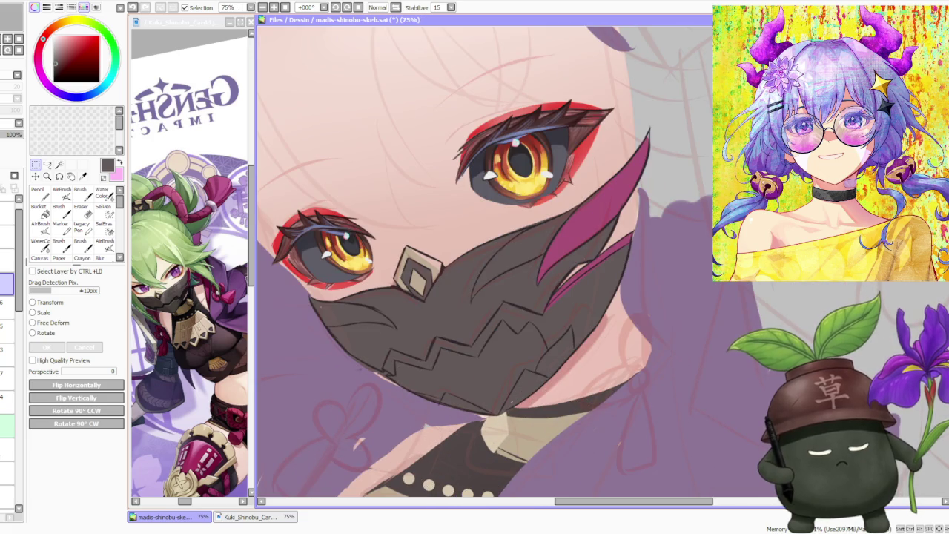
pyautogui.scroll(-1, 339, 363)
pyautogui.scroll(-1, 339, 364)
pyautogui.scroll(2, 339, 364)
pyautogui.scroll(1, 339, 363)
pyautogui.scroll(-2, 339, 364)
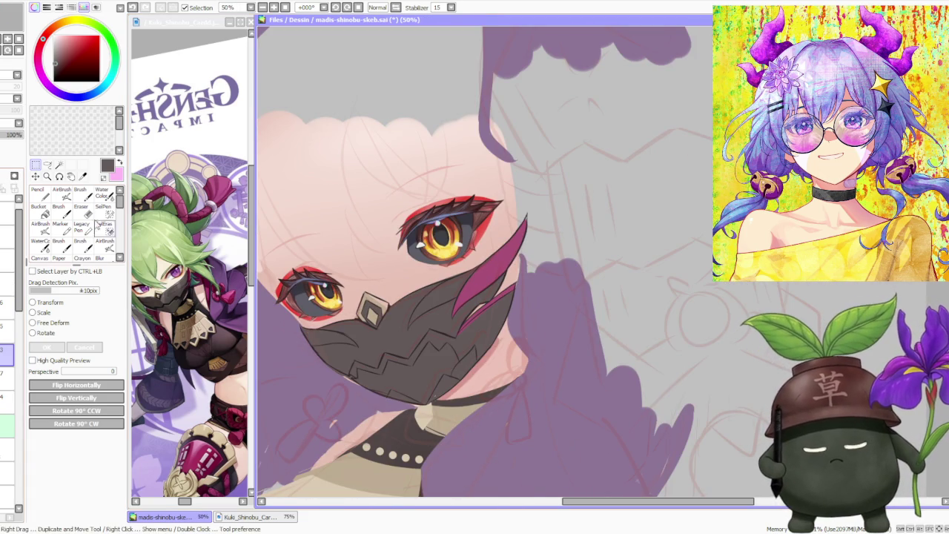
pyautogui.scroll(1, 328, 372)
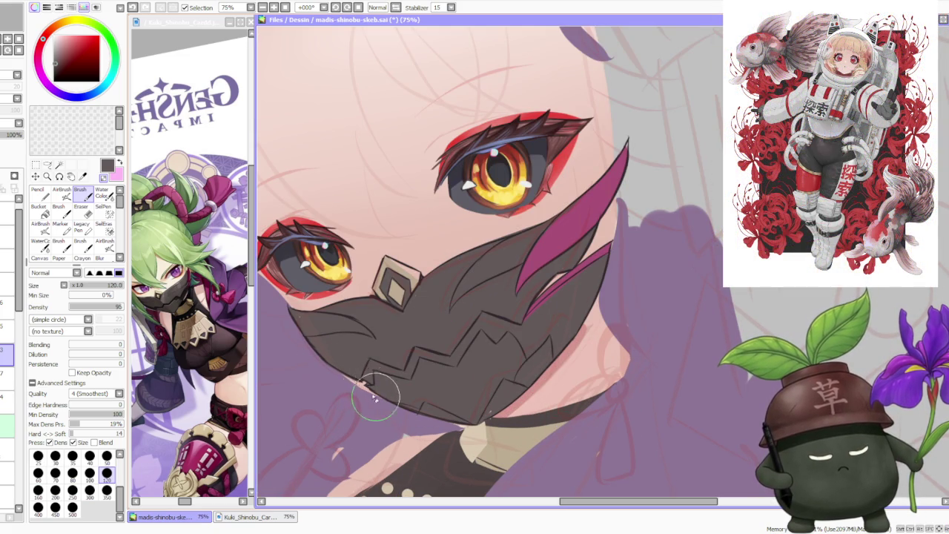
pyautogui.scroll(1, 289, 309)
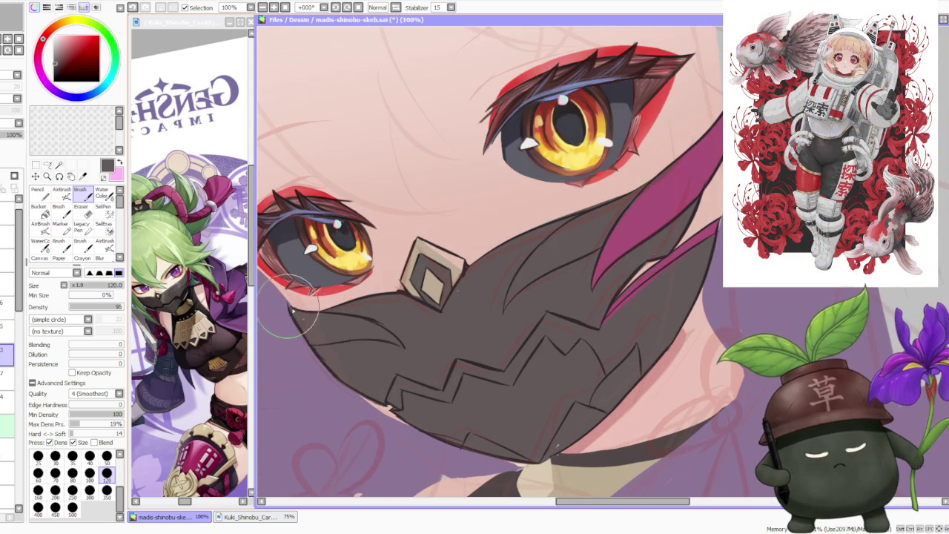
pyautogui.scroll(-2, 364, 242)
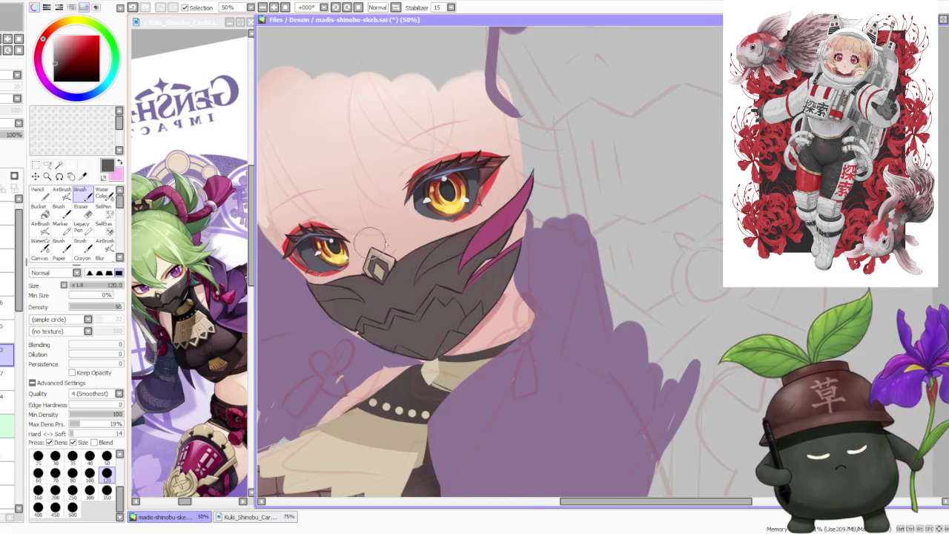
pyautogui.scroll(-1, 365, 242)
pyautogui.scroll(2, 370, 297)
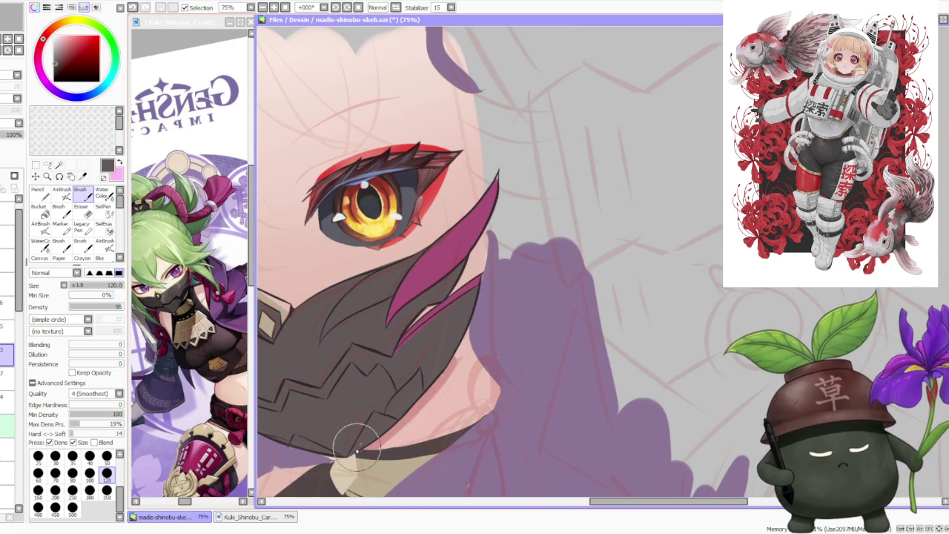
pyautogui.scroll(1, 357, 448)
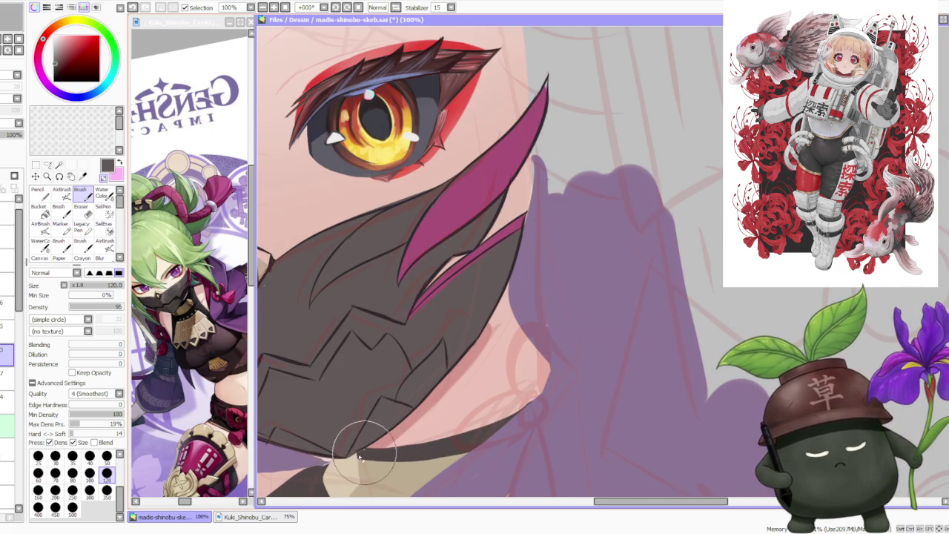
pyautogui.scroll(-1, 364, 449)
pyautogui.scroll(-1, 364, 441)
pyautogui.scroll(-2, 385, 415)
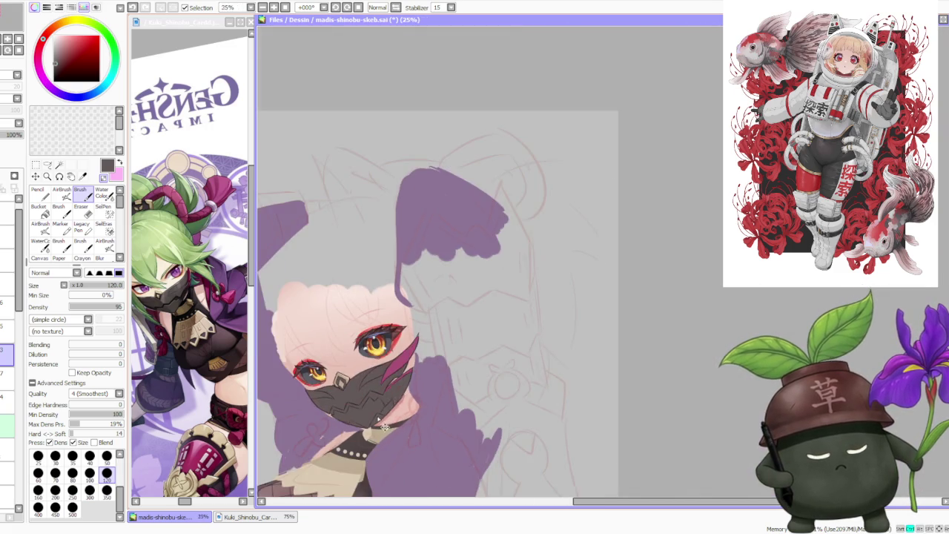
pyautogui.scroll(3, 390, 400)
pyautogui.scroll(-2, 361, 441)
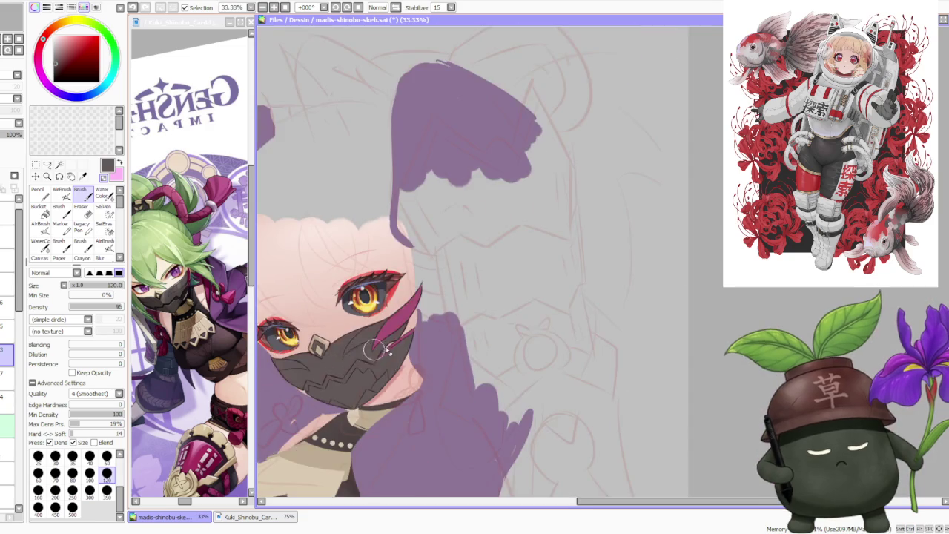
pyautogui.scroll(-2, 363, 351)
pyautogui.scroll(-1, 389, 334)
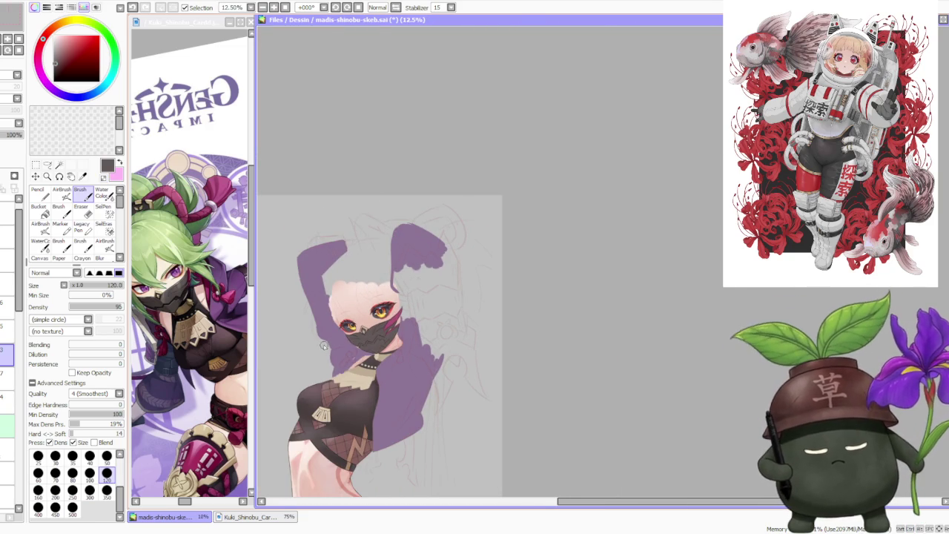
pyautogui.scroll(2, 323, 345)
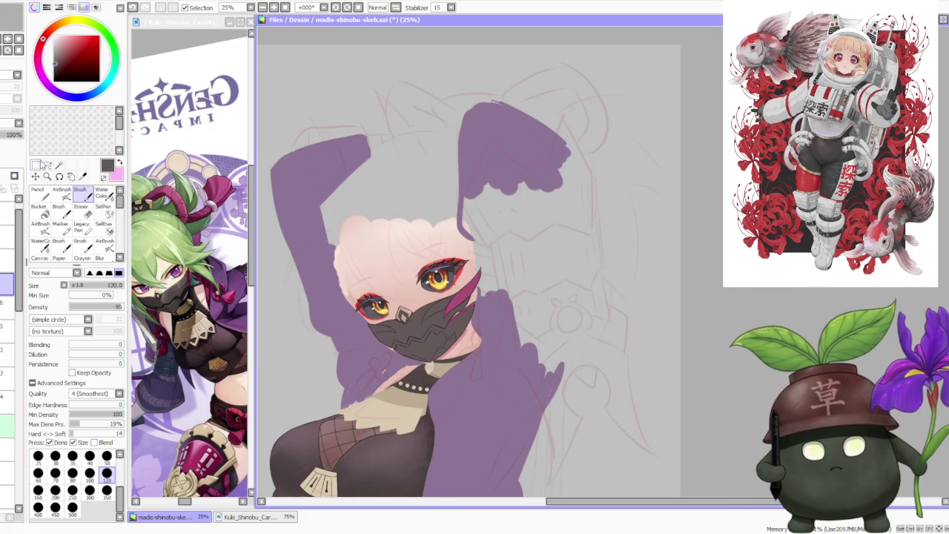
# Step: Free-deform the face with Ctrl+T: pull lower-left corner outward, pull lower-right inward, apply
pyautogui.hotkey('ctrl', 't')
pyautogui.scroll(1, 350, 362)
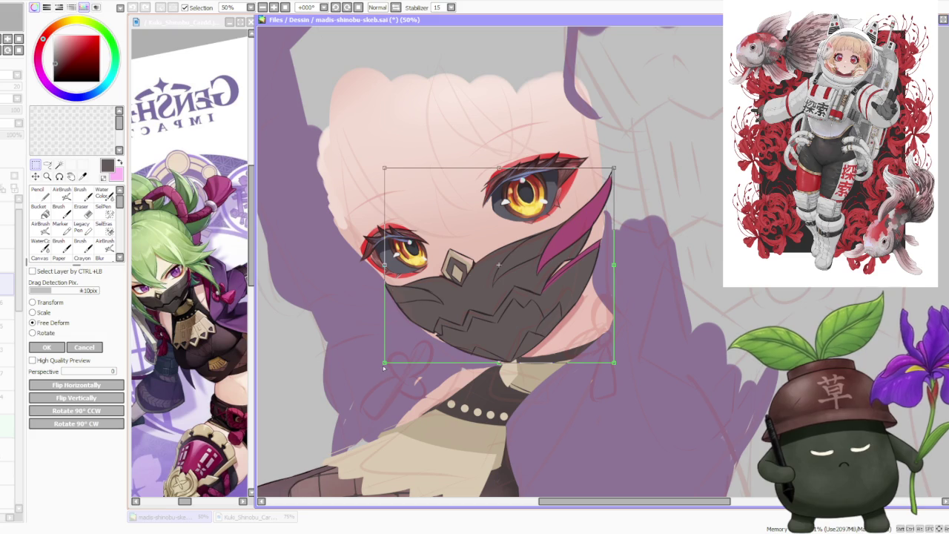
pyautogui.moveTo(384, 363); pyautogui.dragTo(377, 366)
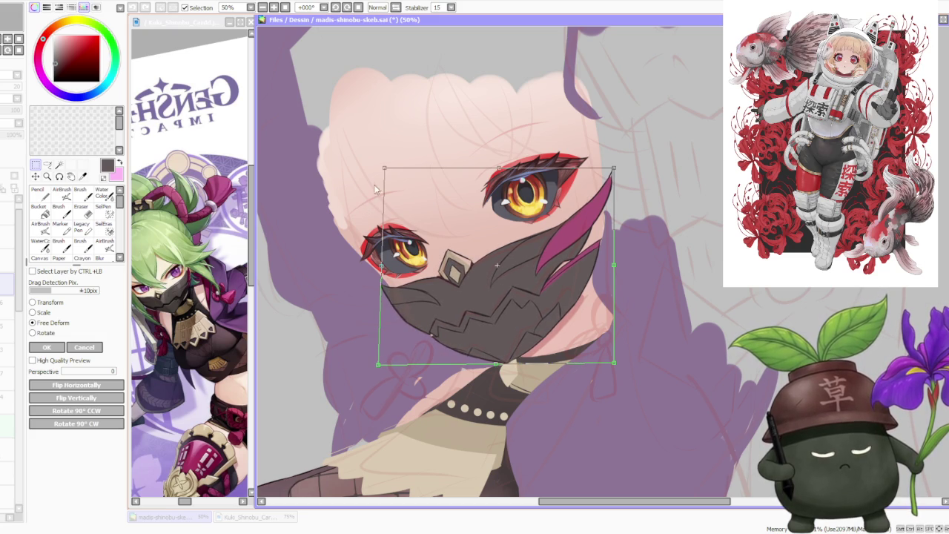
pyautogui.moveTo(387, 169); pyautogui.dragTo(392, 167)
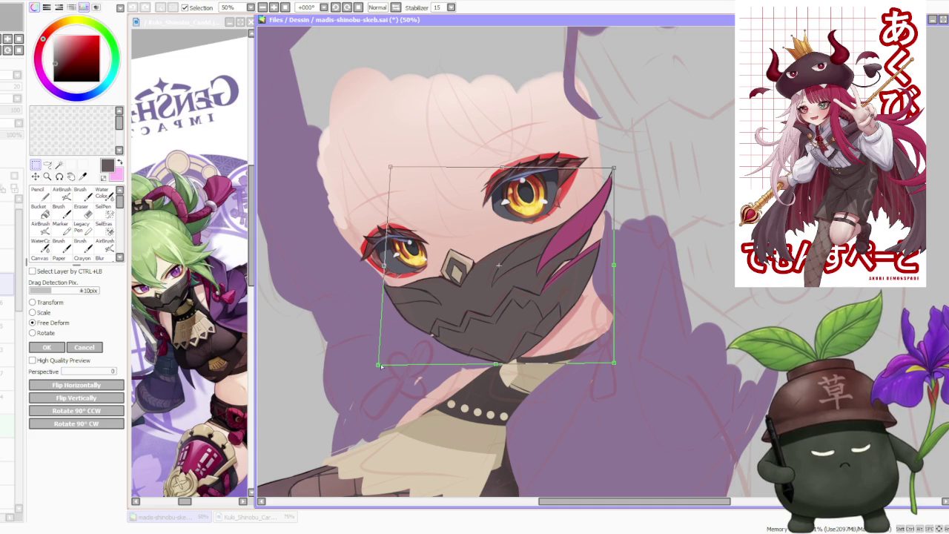
pyautogui.moveTo(381, 366); pyautogui.dragTo(377, 368)
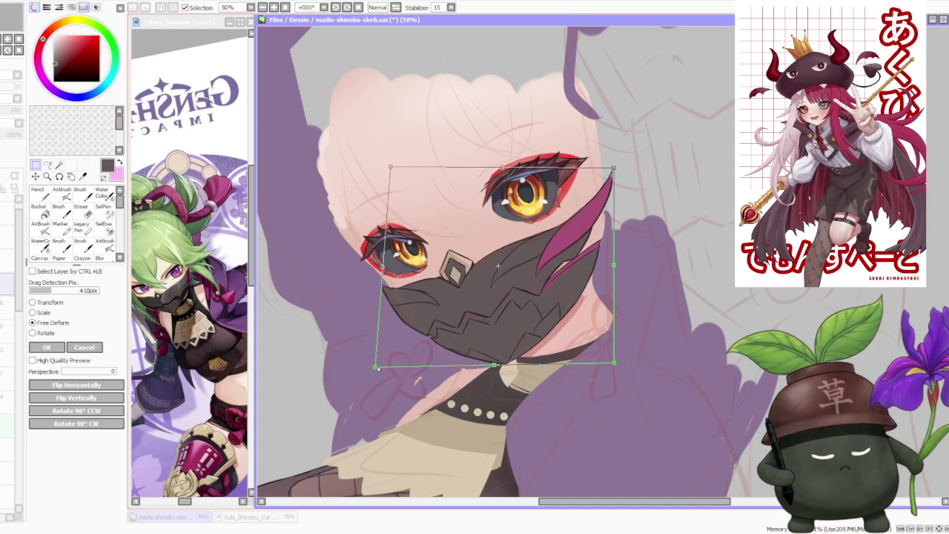
pyautogui.scroll(-2, 429, 307)
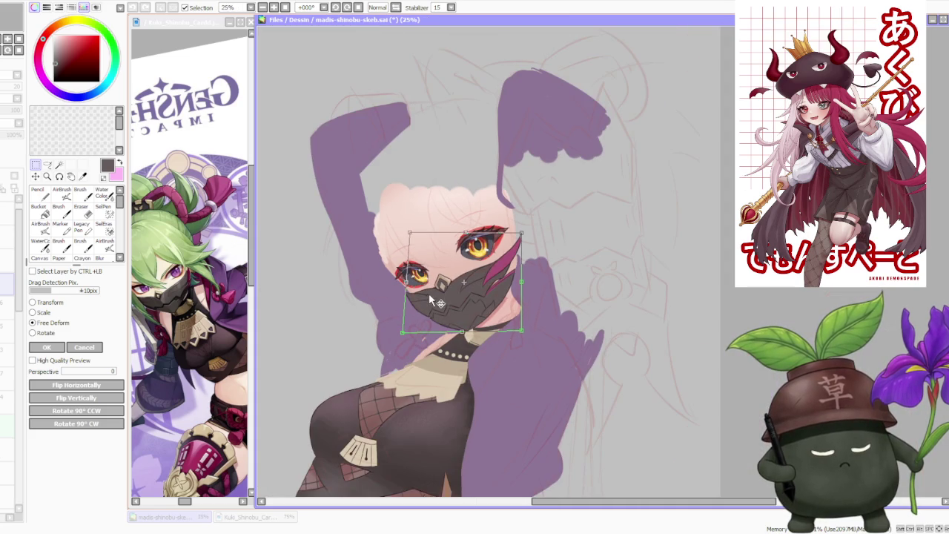
pyautogui.scroll(-1, 449, 217)
pyautogui.scroll(2, 469, 290)
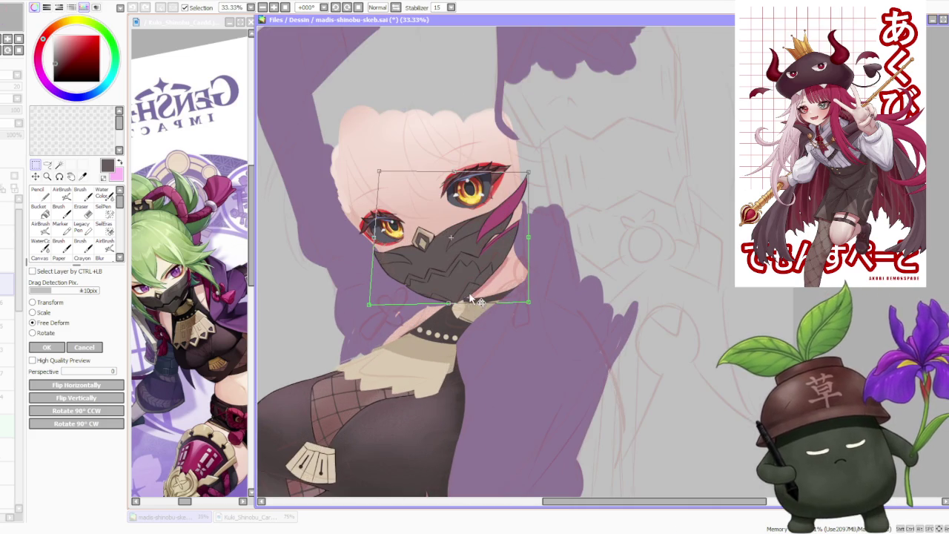
pyautogui.moveTo(531, 304); pyautogui.dragTo(529, 301)
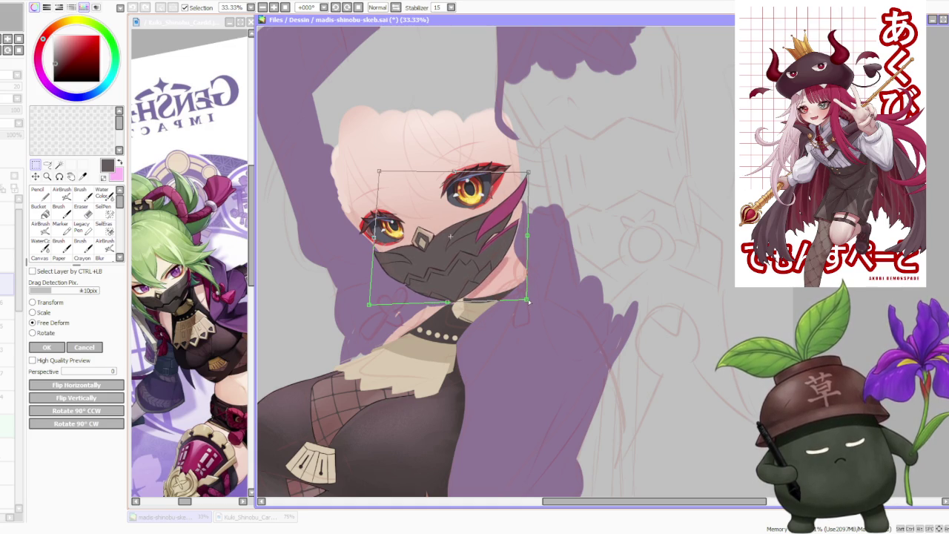
pyautogui.scroll(-2, 524, 289)
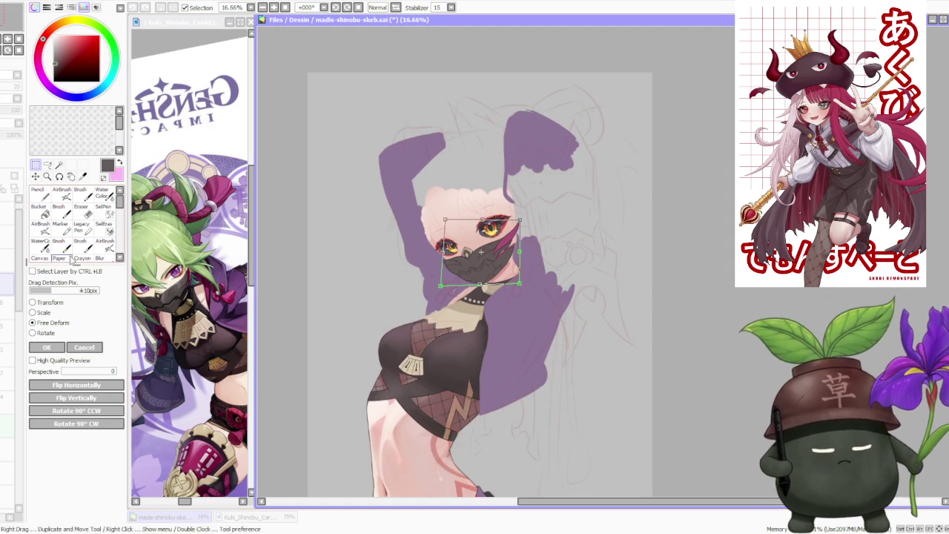
pyautogui.press('Return')
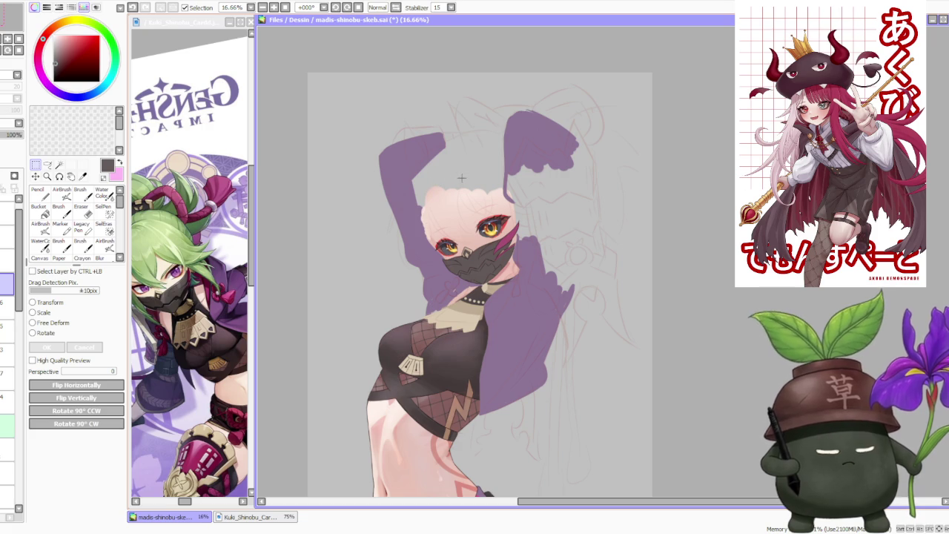
# Step: Mirror the view to check the reshaped face's proportions
pyautogui.click(396, 8)
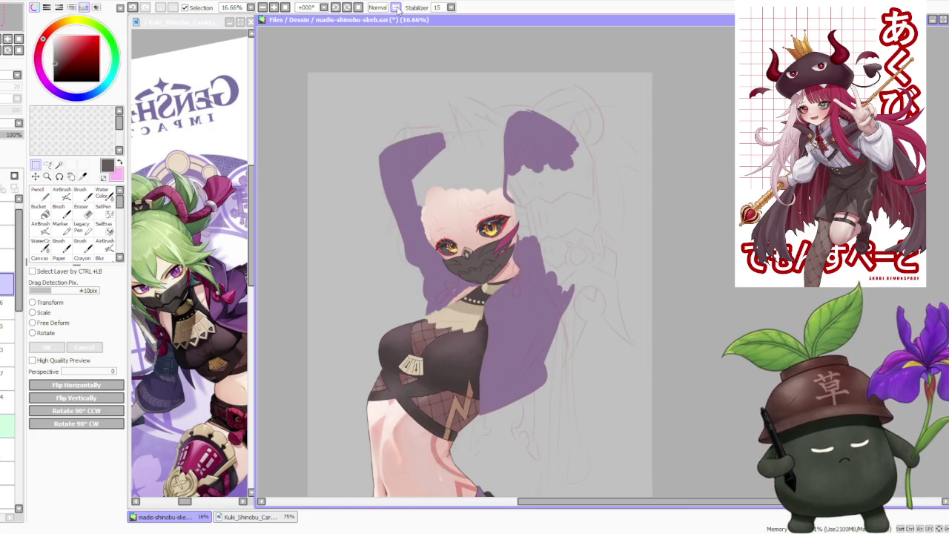
pyautogui.scroll(-2, 490, 176)
pyautogui.scroll(1, 502, 241)
pyautogui.scroll(2, 473, 157)
pyautogui.scroll(1, 457, 177)
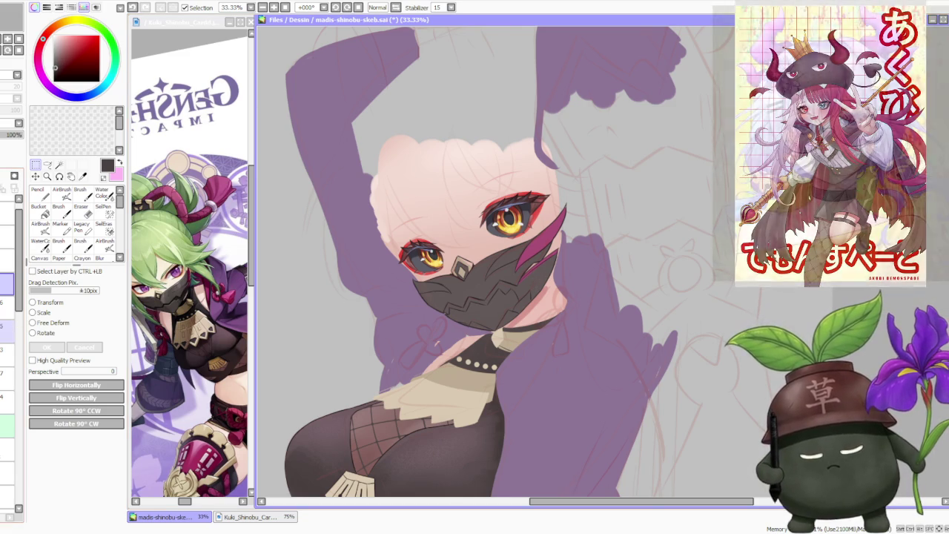
# Step: Return to the Brush tool and undo the stray dark stroke
pyautogui.click(80, 194)
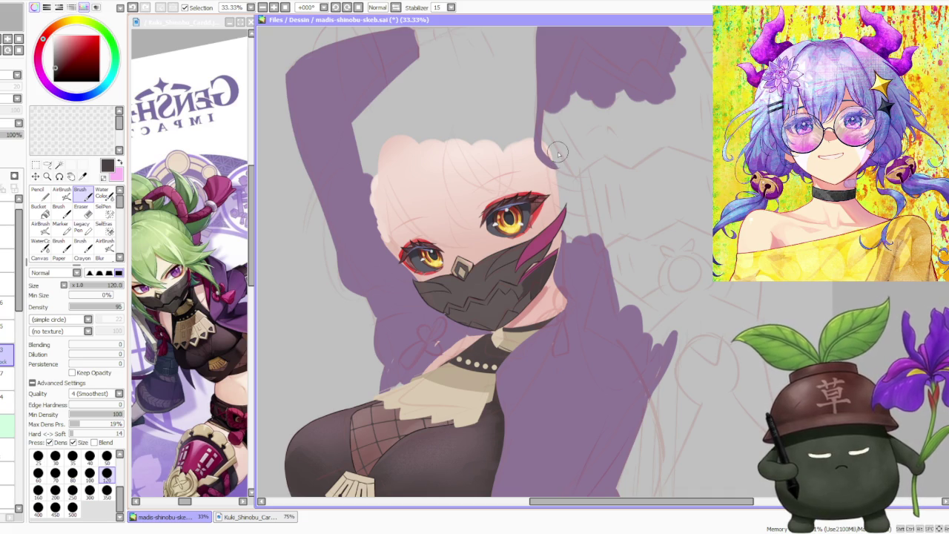
pyautogui.hotkey('ctrl', 'z')
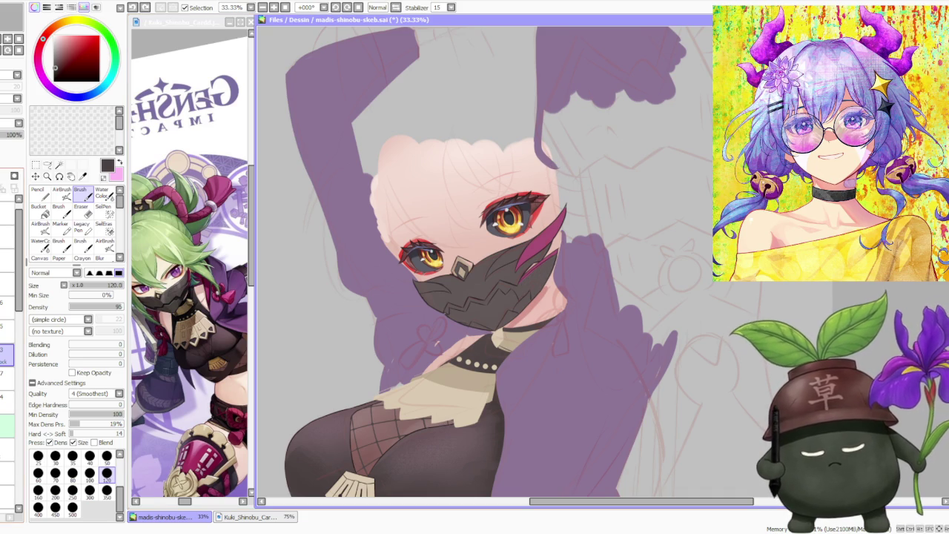
pyautogui.scroll(3, 452, 245)
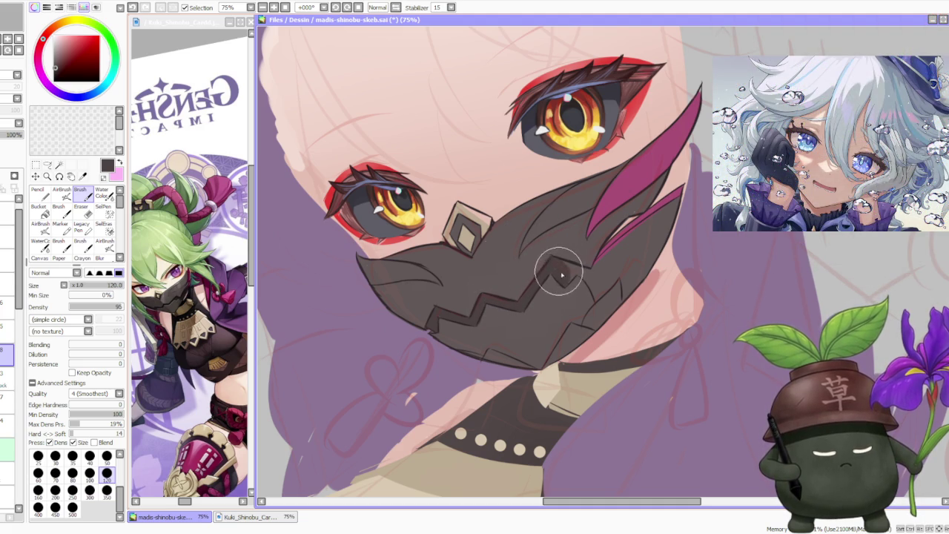
pyautogui.moveTo(566, 265); pyautogui.dragTo(597, 296)
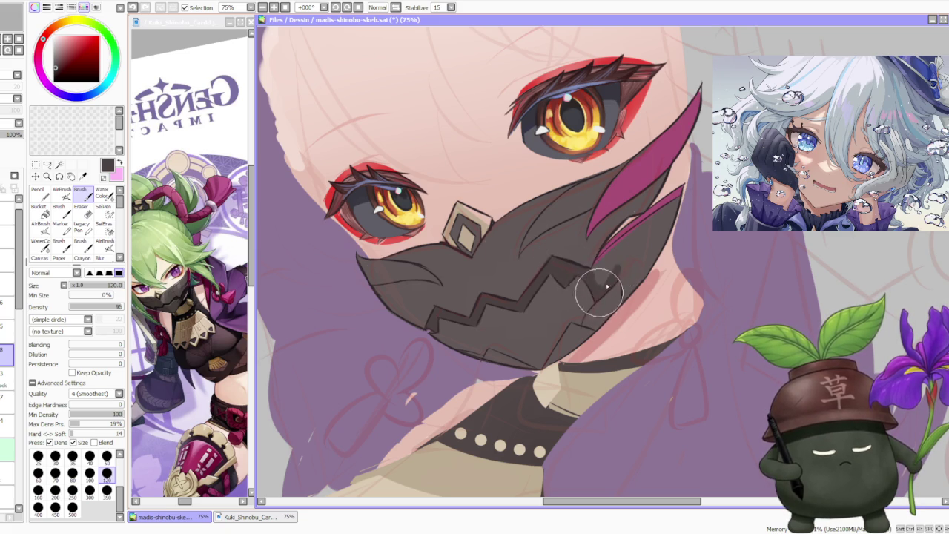
pyautogui.moveTo(595, 280)
pyautogui.mouseDown()
pyautogui.moveTo(599, 259)
pyautogui.moveTo(618, 250)
pyautogui.moveTo(604, 281)
pyautogui.moveTo(674, 205)
pyautogui.moveTo(623, 297)
pyautogui.moveTo(640, 238)
pyautogui.moveTo(661, 222)
pyautogui.moveTo(676, 180)
pyautogui.moveTo(680, 228)
pyautogui.mouseUp()
pyautogui.moveTo(631, 298); pyautogui.dragTo(625, 306)
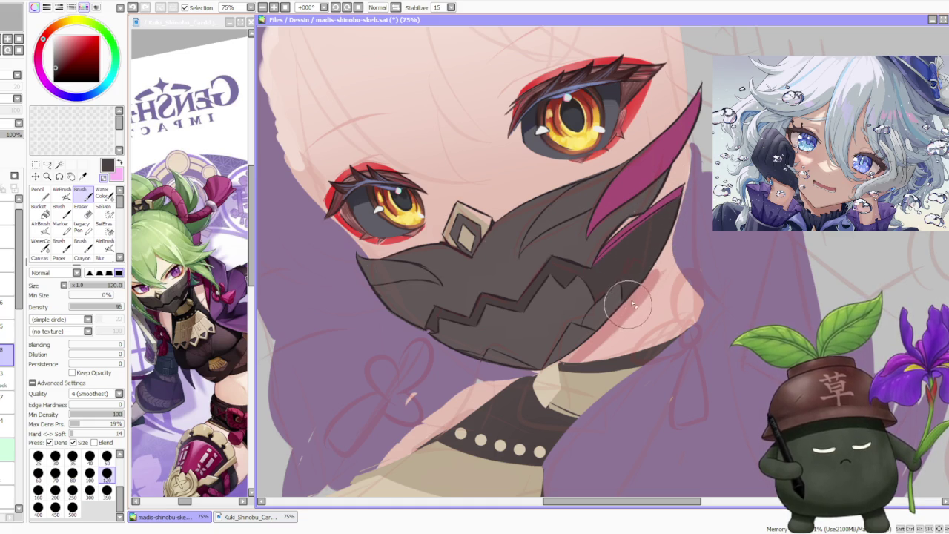
pyautogui.click(7, 330)
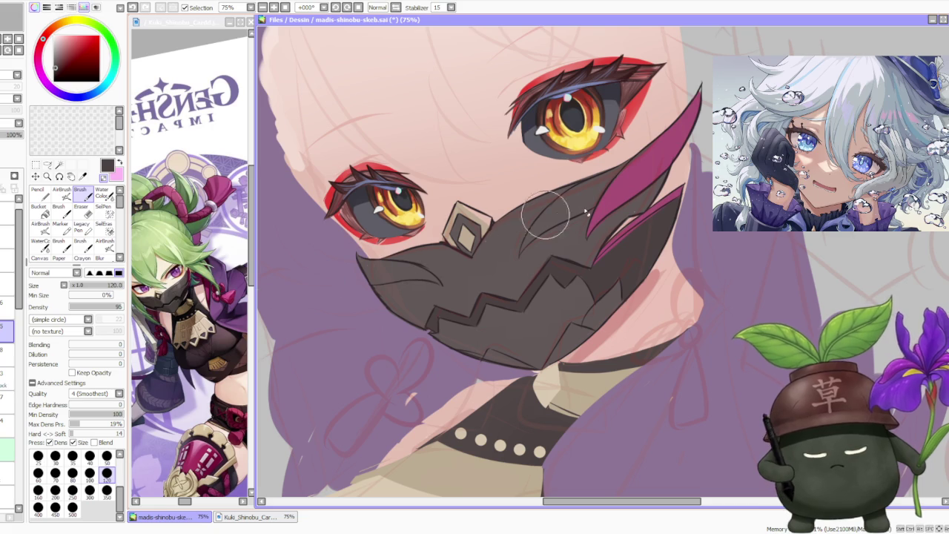
pyautogui.moveTo(601, 267)
pyautogui.mouseDown()
pyautogui.moveTo(636, 223)
pyautogui.moveTo(666, 212)
pyautogui.moveTo(653, 222)
pyautogui.moveTo(667, 207)
pyautogui.moveTo(638, 215)
pyautogui.moveTo(645, 204)
pyautogui.mouseUp()
pyautogui.keyDown('alt'); pyautogui.click(682, 108); pyautogui.keyUp('alt')
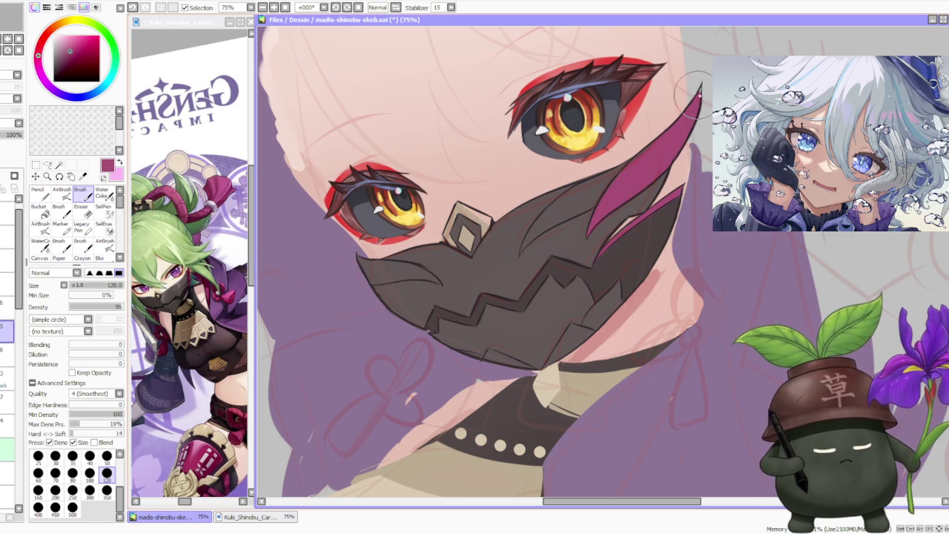
pyautogui.moveTo(697, 93)
pyautogui.mouseDown()
pyautogui.moveTo(599, 227)
pyautogui.moveTo(599, 264)
pyautogui.mouseUp()
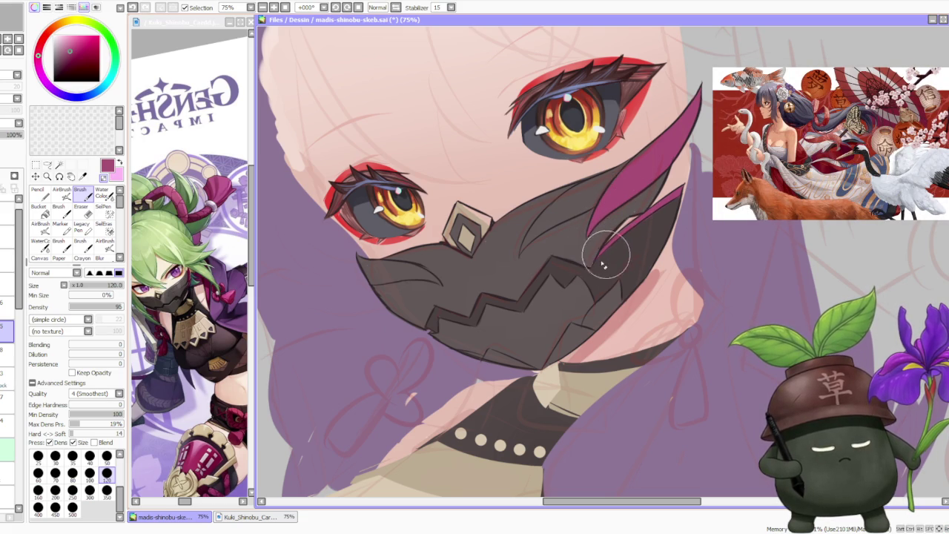
pyautogui.scroll(-3, 639, 239)
pyautogui.scroll(-2, 658, 233)
pyautogui.scroll(-1, 659, 234)
pyautogui.scroll(1, 665, 201)
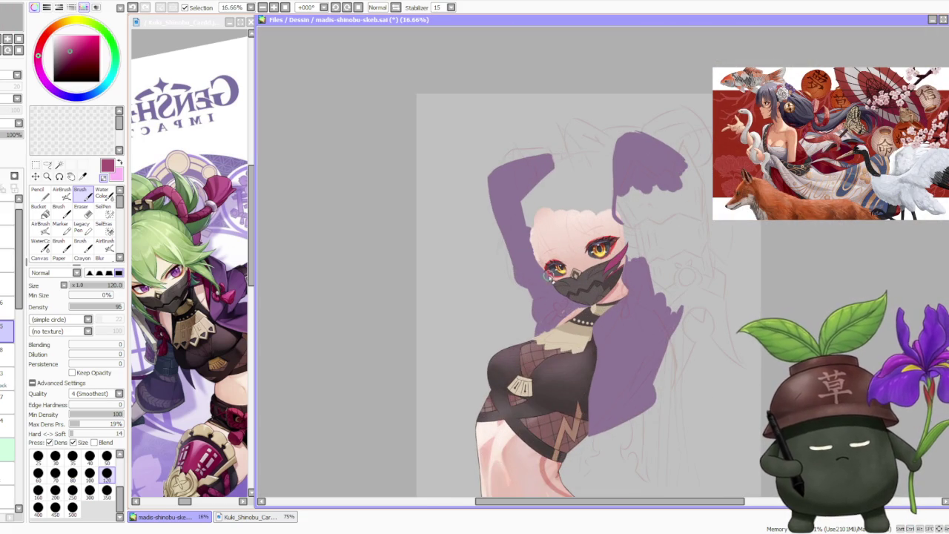
pyautogui.scroll(-1, 556, 274)
pyautogui.scroll(3, 660, 261)
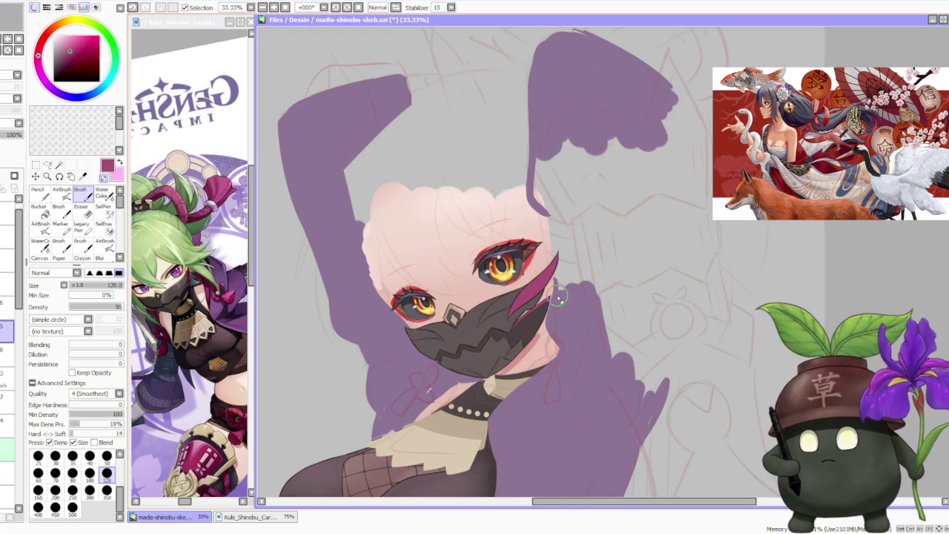
pyautogui.scroll(1, 557, 297)
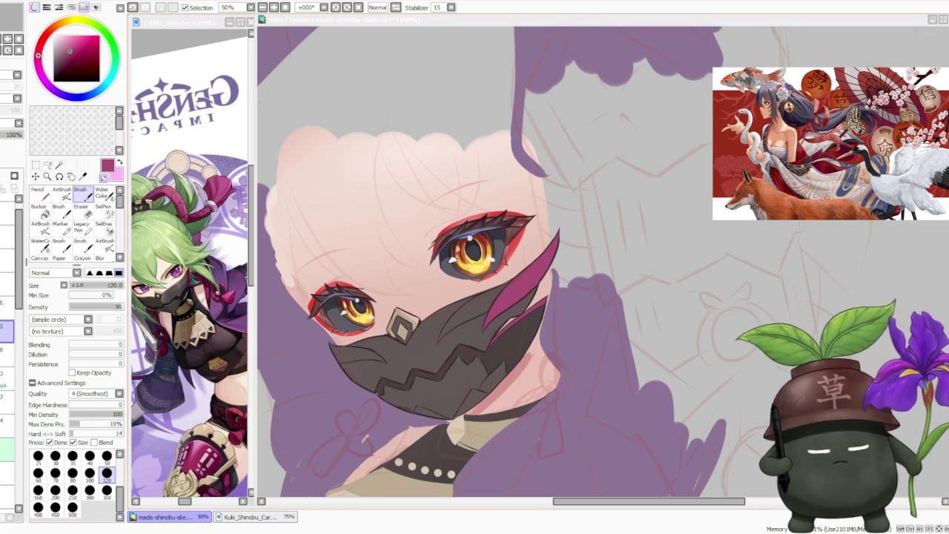
pyautogui.scroll(-1, 495, 292)
pyautogui.scroll(2, 511, 293)
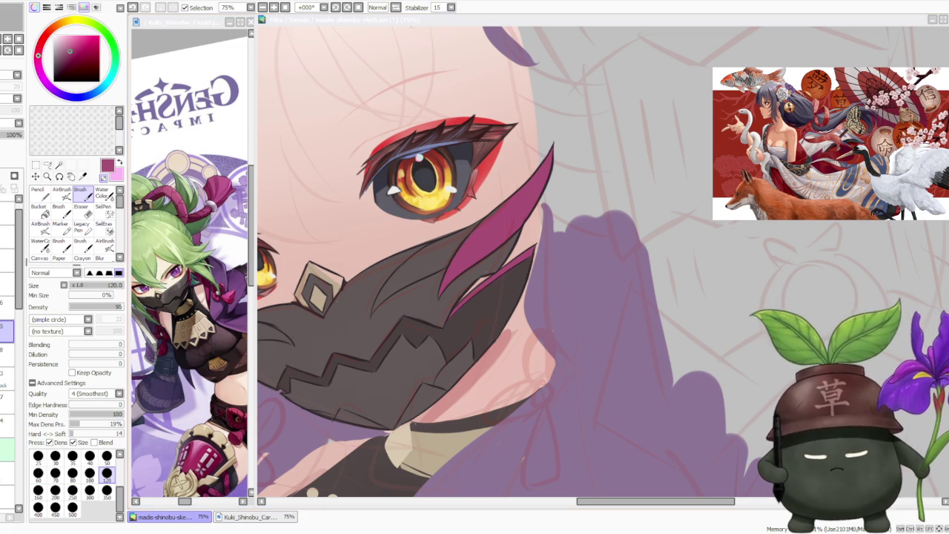
pyautogui.scroll(1, 482, 295)
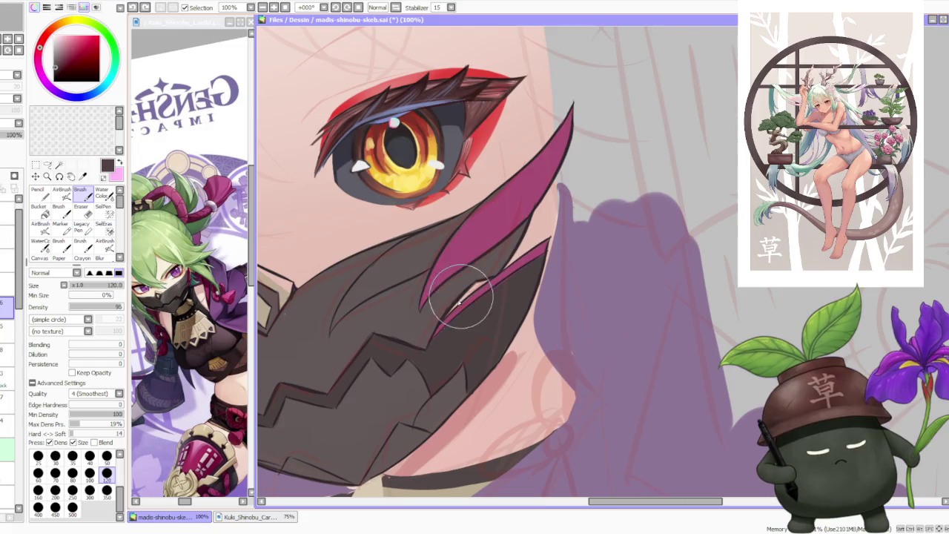
# Step: Paint skin tone over the dark gap between the two magenta strands
pyautogui.scroll(1, 449, 297)
pyautogui.scroll(-1, 456, 301)
pyautogui.scroll(2, 462, 286)
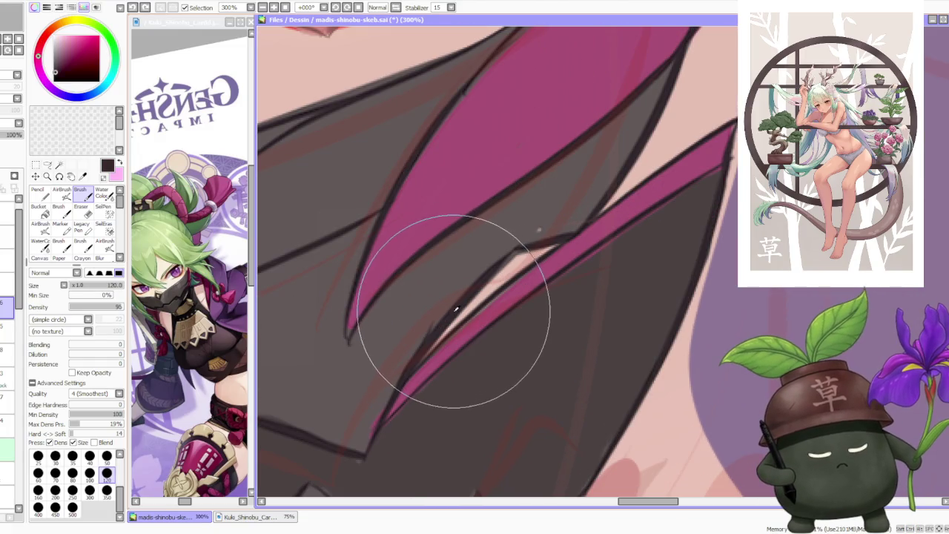
pyautogui.scroll(-1, 456, 310)
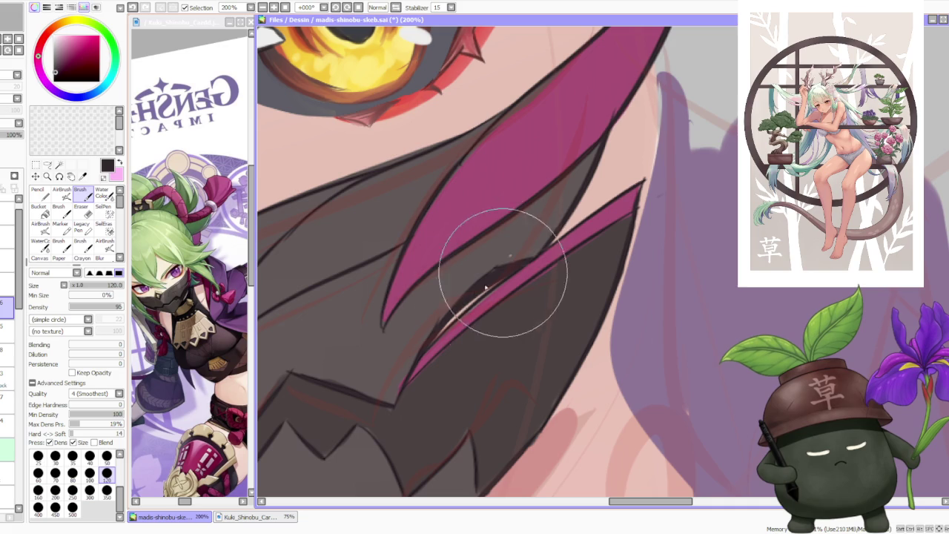
pyautogui.moveTo(447, 339); pyautogui.dragTo(505, 291)
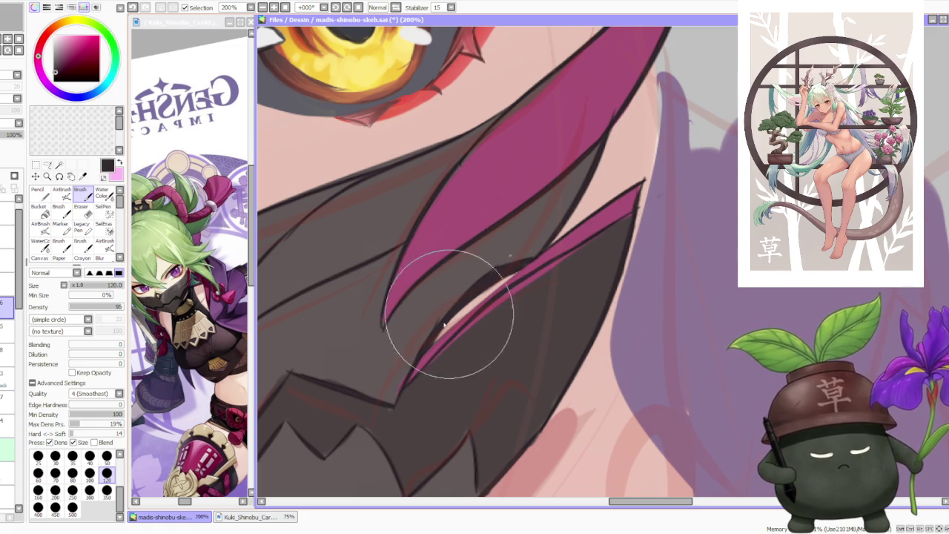
pyautogui.scroll(-3, 448, 319)
pyautogui.scroll(3, 512, 267)
pyautogui.scroll(-3, 518, 259)
pyautogui.scroll(2, 544, 280)
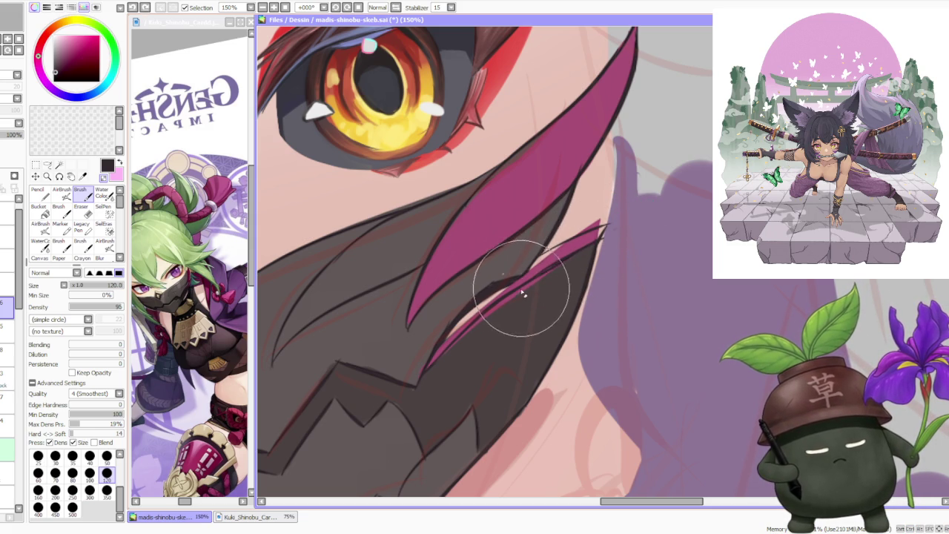
pyautogui.scroll(-2, 544, 278)
pyautogui.scroll(1, 504, 315)
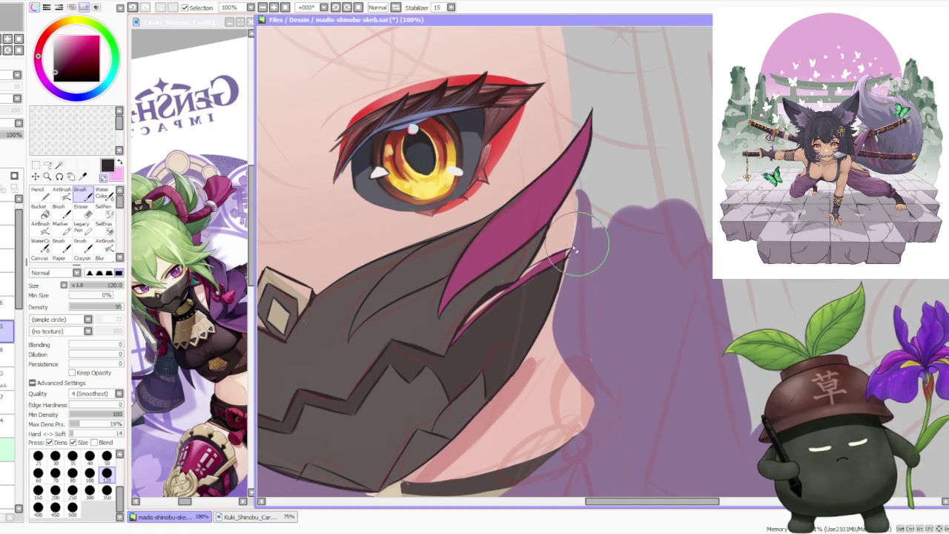
# Step: Eyedrop the strand's magenta and paint the lower magenta strand thicker
pyautogui.keyDown('alt'); pyautogui.click(541, 270); pyautogui.keyUp('alt')
pyautogui.moveTo(463, 326)
pyautogui.mouseDown()
pyautogui.moveTo(516, 271)
pyautogui.moveTo(523, 280)
pyautogui.moveTo(568, 253)
pyautogui.mouseUp()
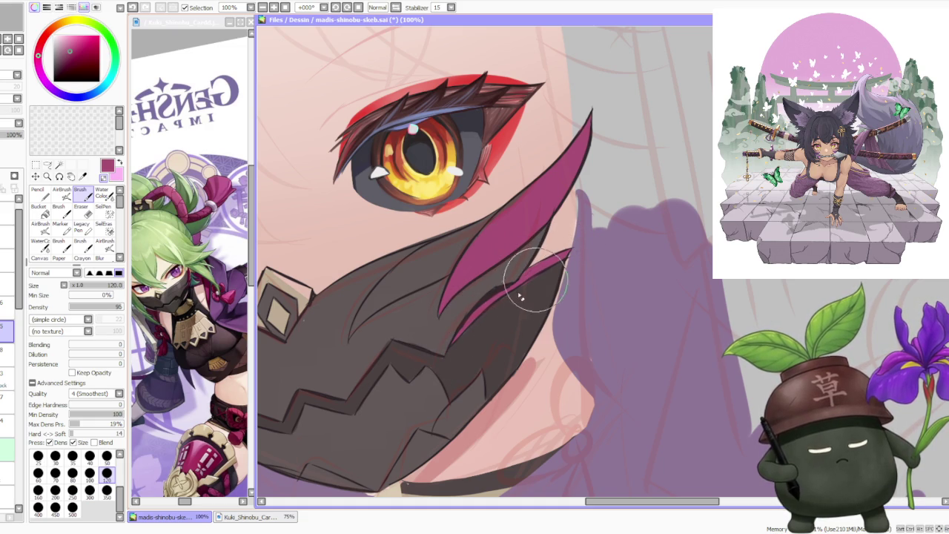
pyautogui.scroll(-5, 575, 235)
pyautogui.scroll(-1, 575, 234)
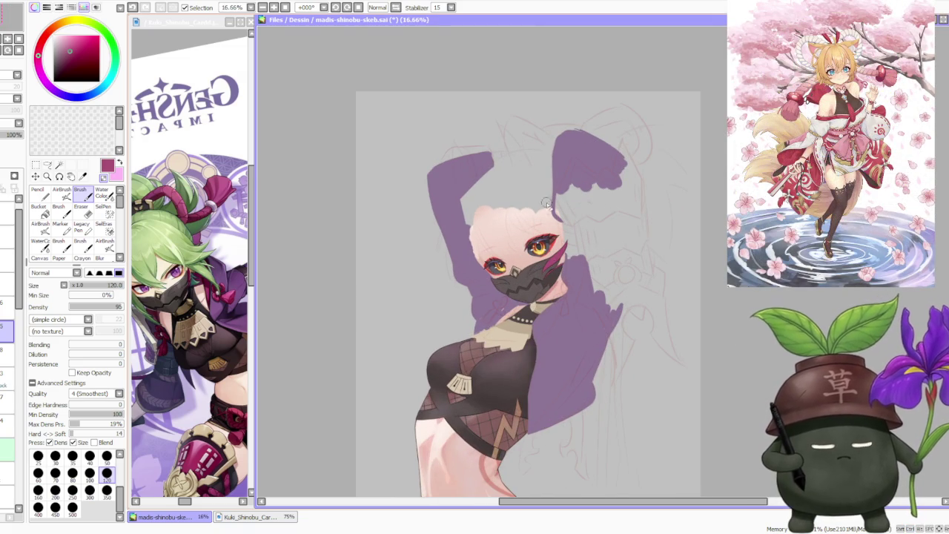
pyautogui.scroll(-1, 515, 225)
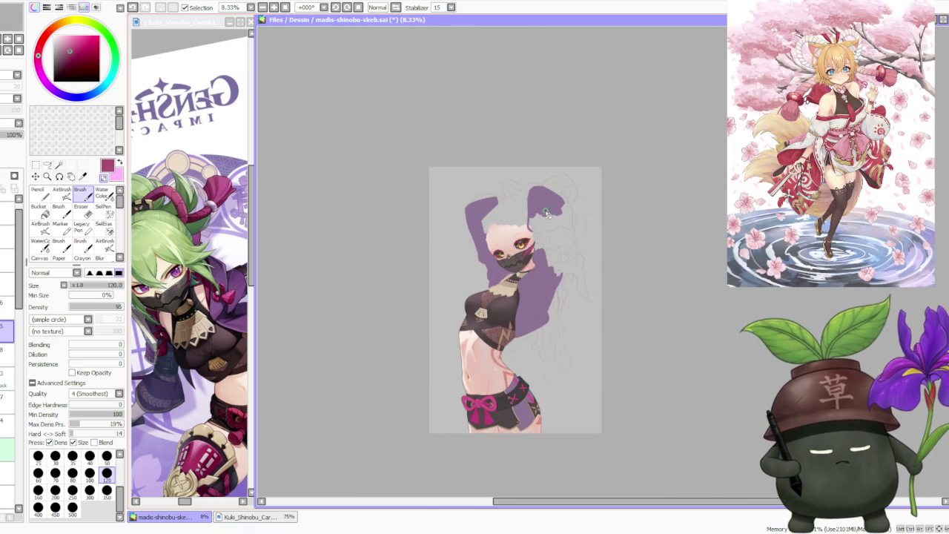
pyautogui.scroll(3, 545, 213)
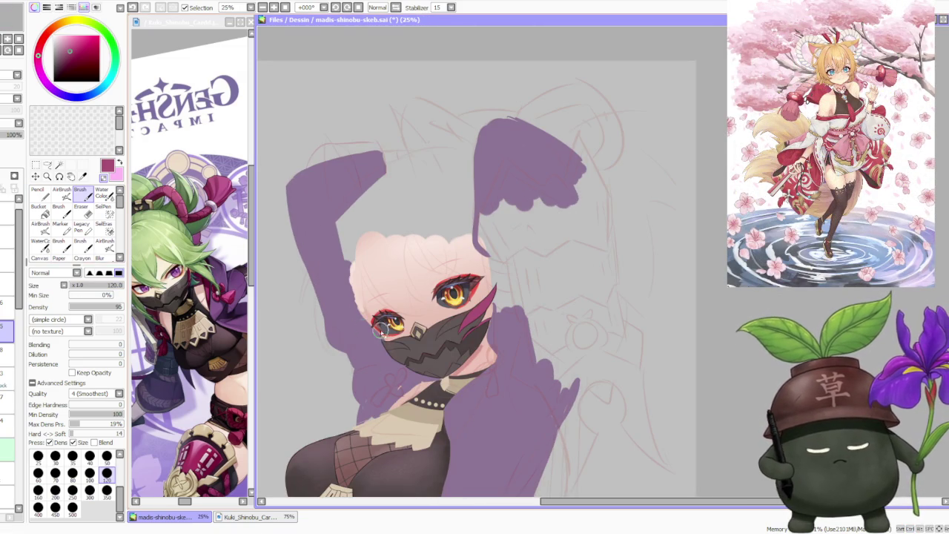
pyautogui.scroll(3, 363, 330)
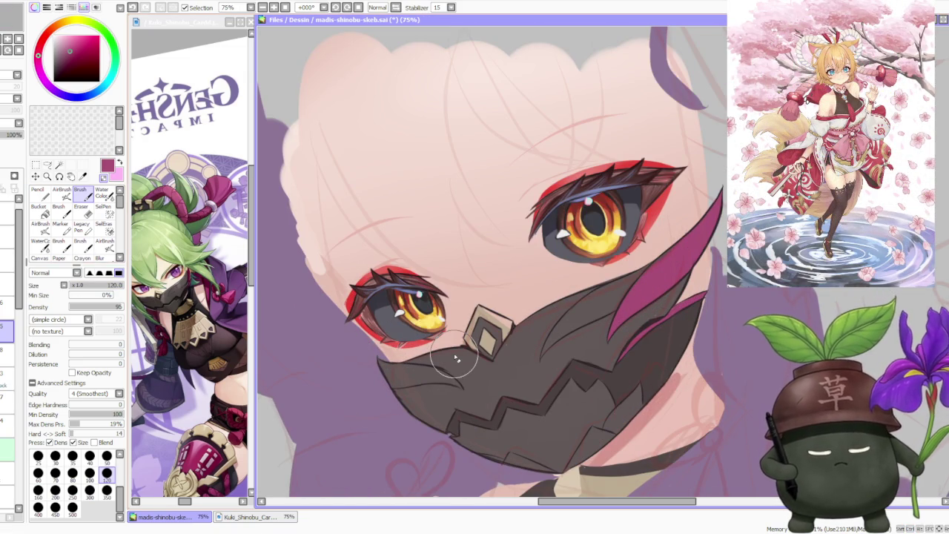
pyautogui.click(48, 165)
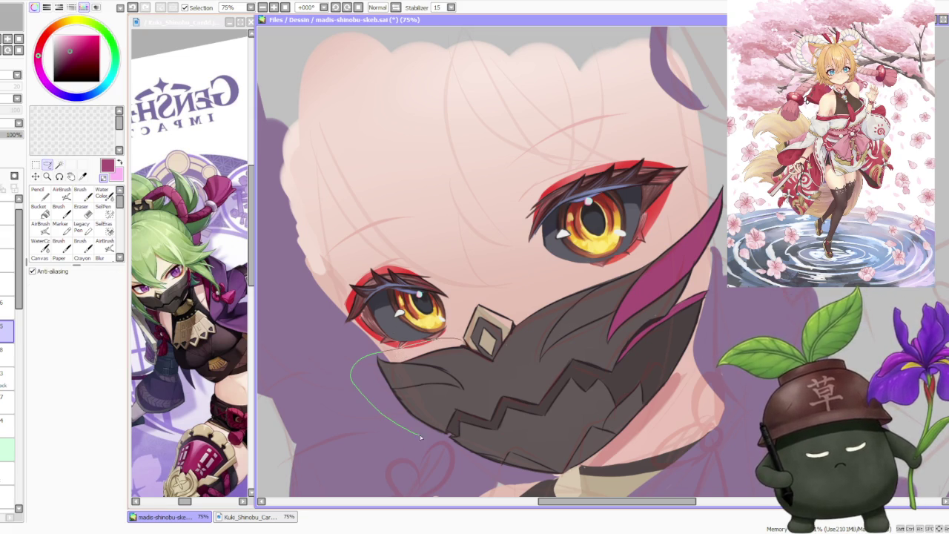
# Step: Lasso the mask's left part, free-deform its top corner inward, apply, and deselect
pyautogui.moveTo(411, 434)
pyautogui.mouseDown()
pyautogui.moveTo(424, 337)
pyautogui.moveTo(440, 444)
pyautogui.mouseUp()
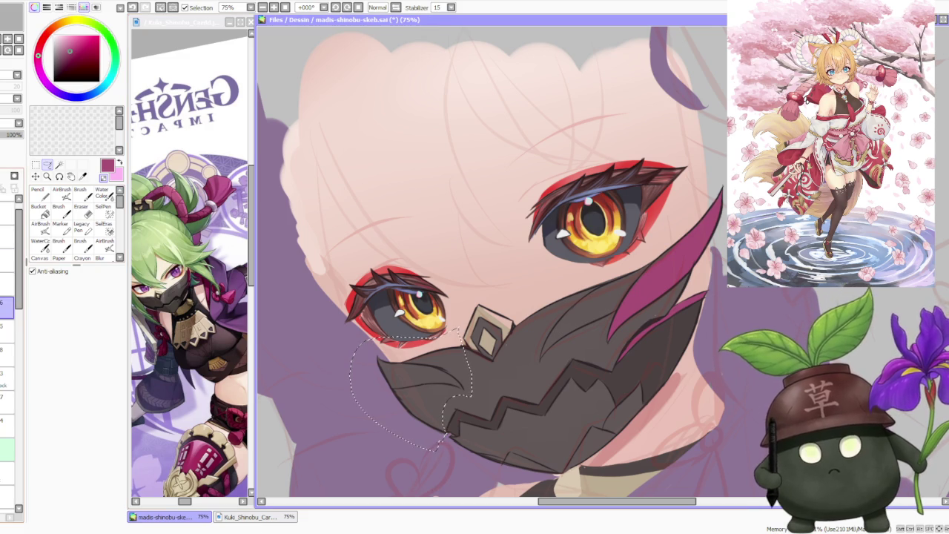
pyautogui.hotkey('ctrl', 't')
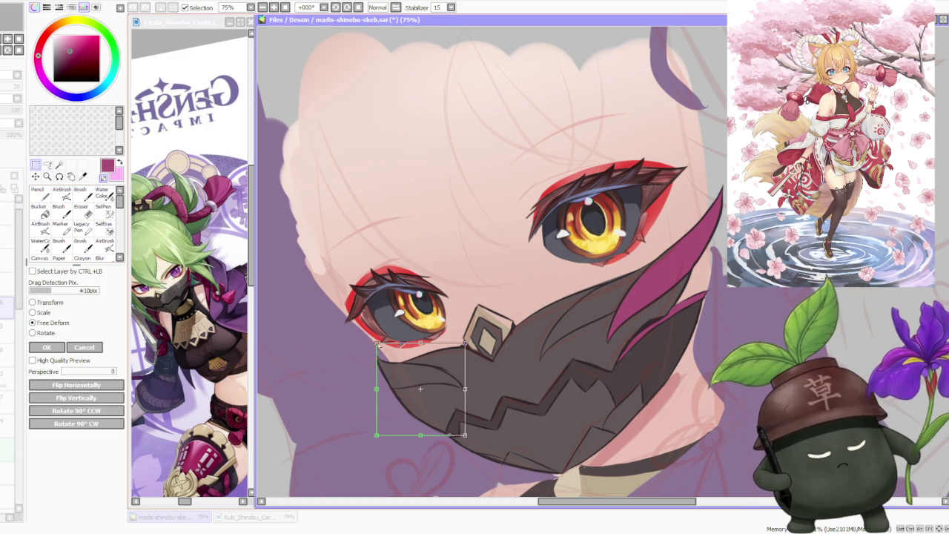
pyautogui.moveTo(377, 343); pyautogui.dragTo(385, 342)
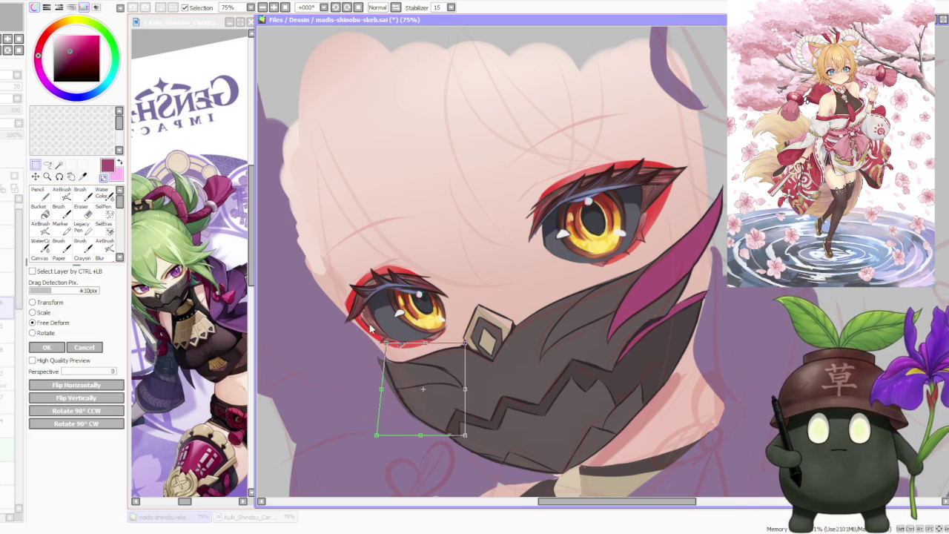
pyautogui.scroll(2, 373, 333)
pyautogui.press('Return')
pyautogui.hotkey('ctrl', 'd')
pyautogui.scroll(-3, 349, 198)
pyautogui.scroll(1, 360, 296)
pyautogui.scroll(1, 360, 297)
pyautogui.scroll(1, 363, 289)
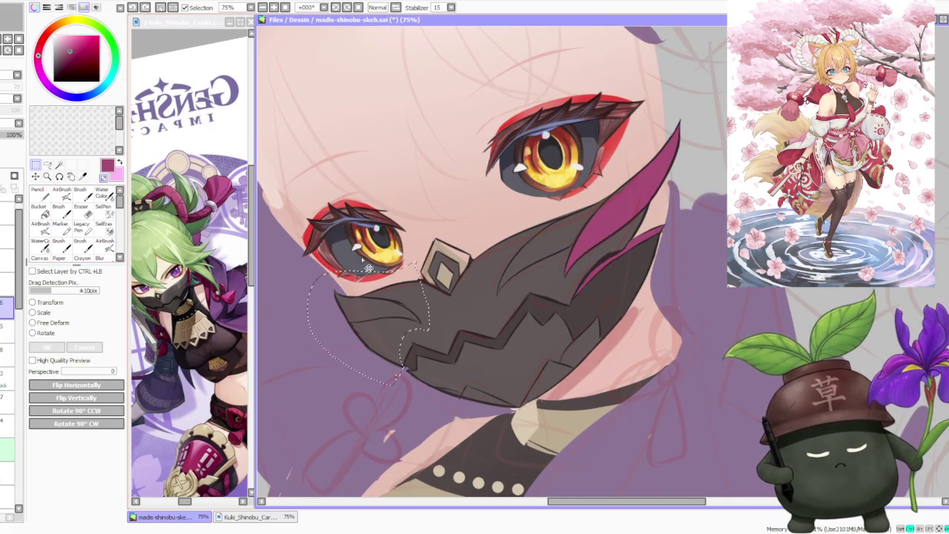
# Step: Free-deform again to push the mask's left edge slightly inward, then confirm
pyautogui.hotkey('ctrl', 't')
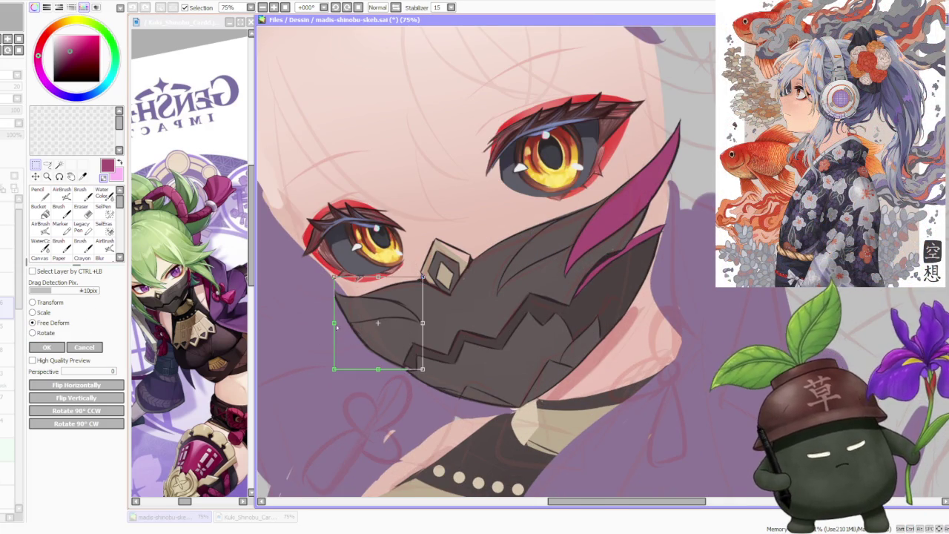
pyautogui.moveTo(335, 324); pyautogui.dragTo(339, 323)
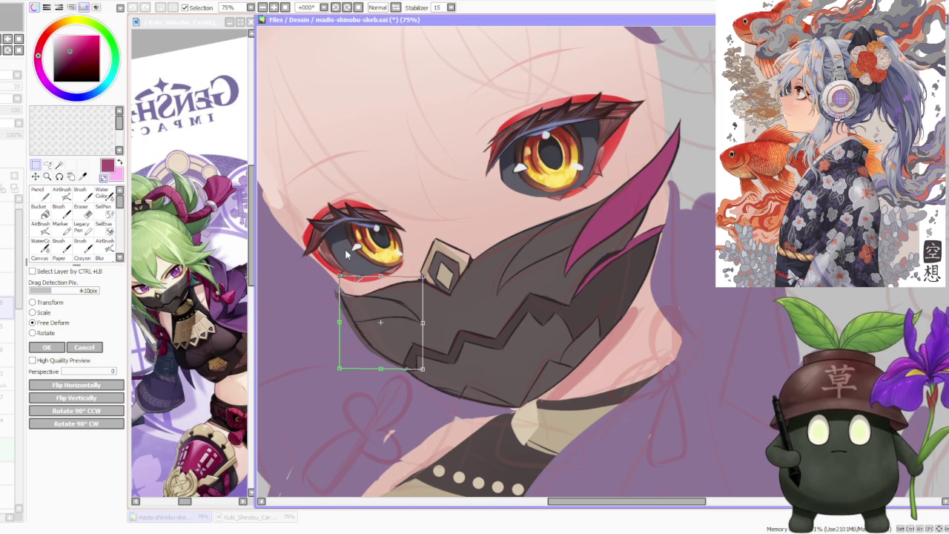
pyautogui.scroll(2, 339, 276)
pyautogui.scroll(-4, 335, 286)
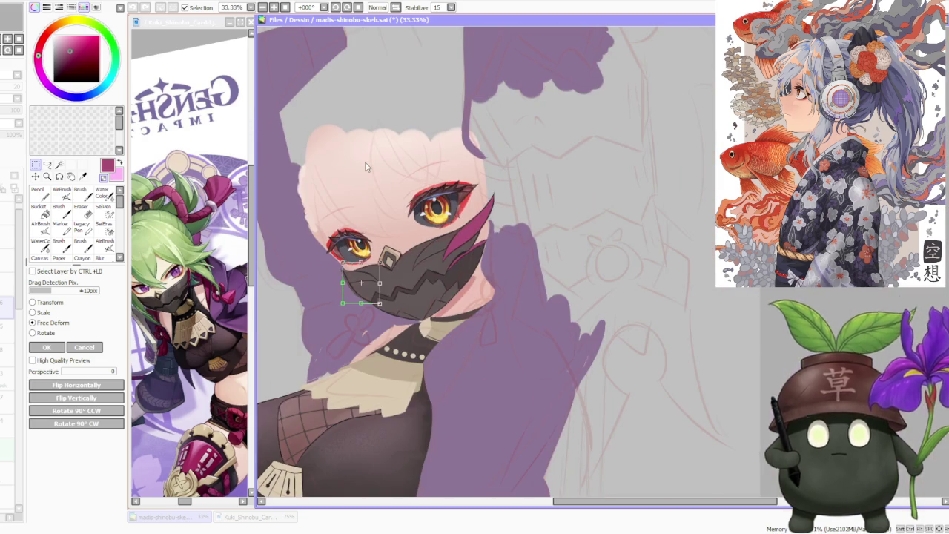
pyautogui.click(46, 347)
pyautogui.scroll(-3, 369, 199)
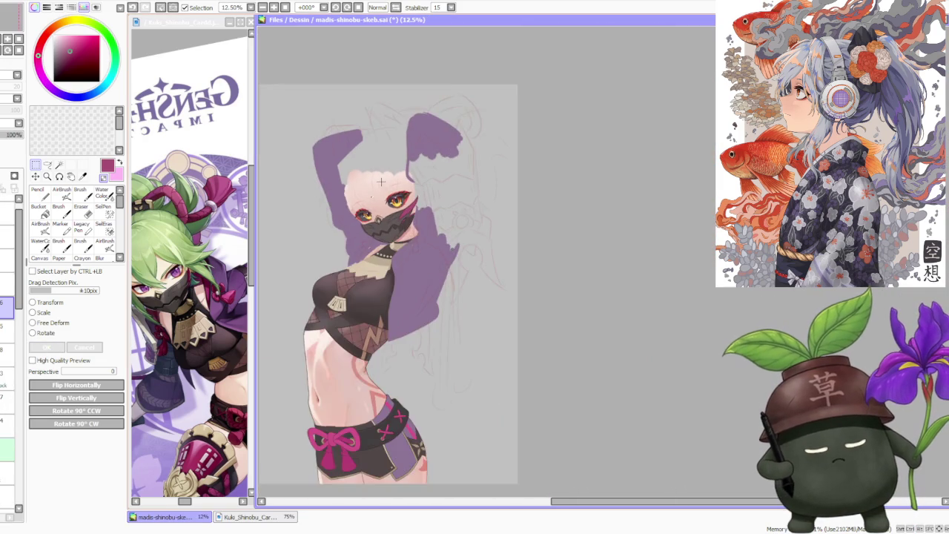
pyautogui.scroll(3, 386, 194)
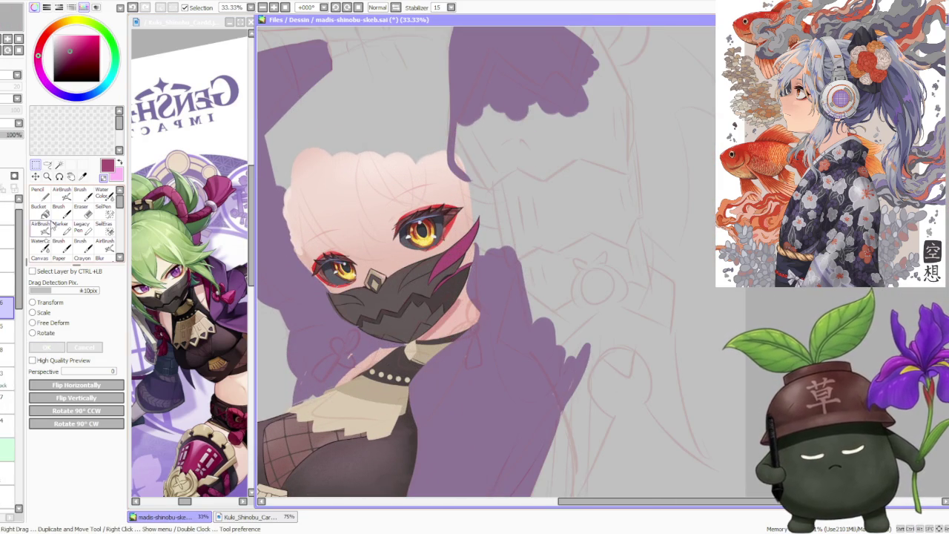
# Step: With the Brush on another layer, eyedrop the mask's dark grey colour
pyautogui.click(79, 194)
pyautogui.click(4, 379)
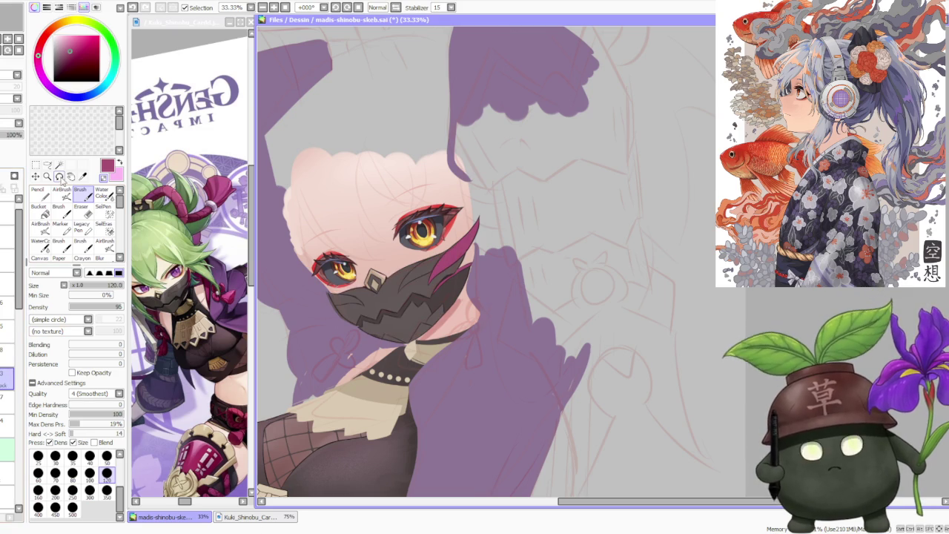
pyautogui.scroll(4, 265, 240)
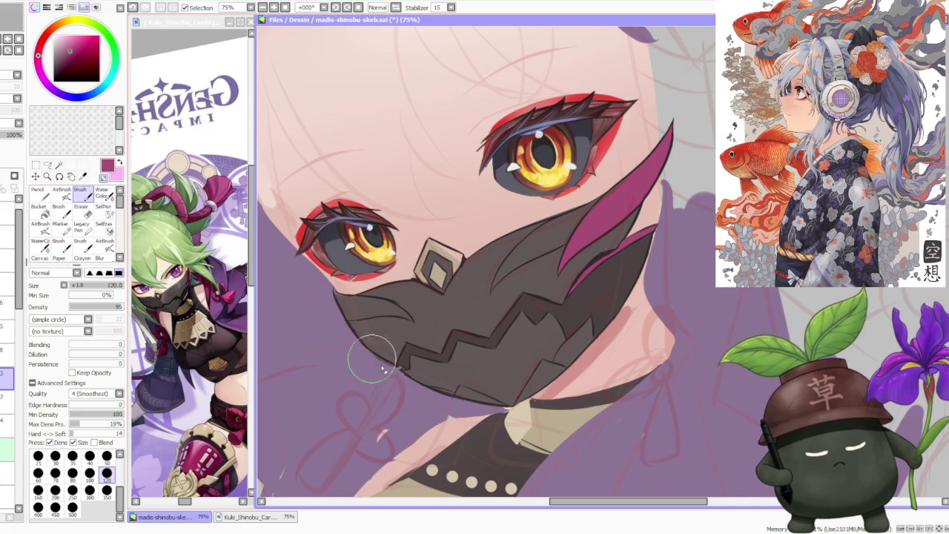
pyautogui.keyDown('alt'); pyautogui.click(348, 300); pyautogui.keyUp('alt')
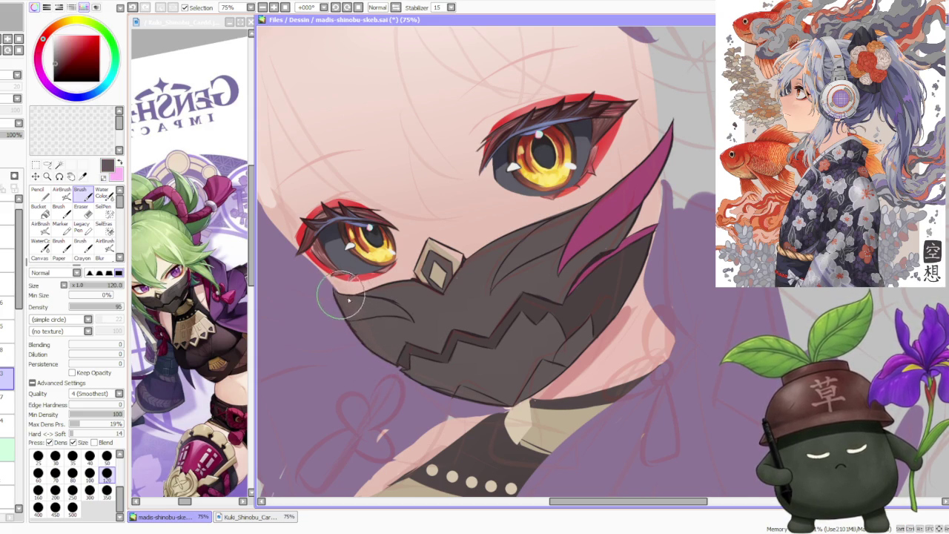
# Step: Undo the mask paint with Ctrl+Z to check the bare face underneath
pyautogui.scroll(-3, 374, 341)
pyautogui.scroll(-2, 480, 236)
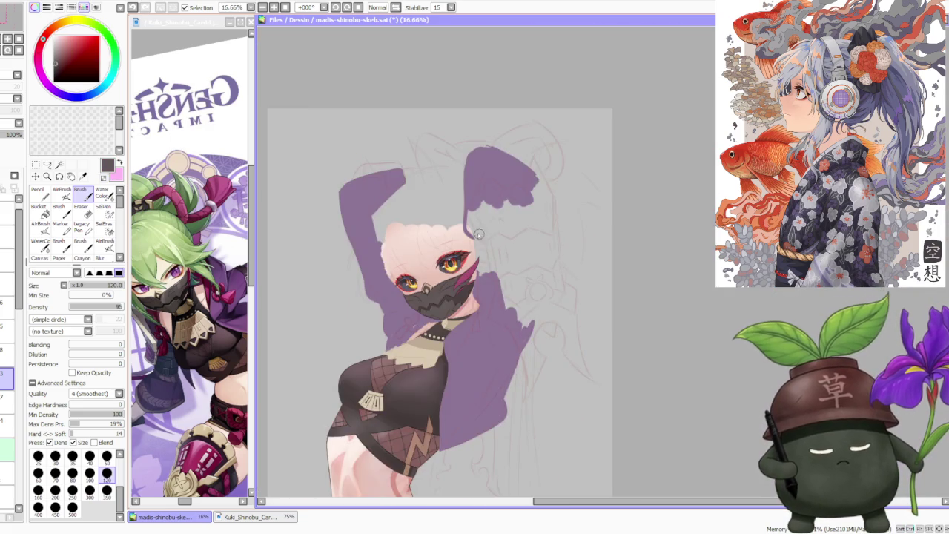
pyautogui.scroll(-1, 480, 236)
pyautogui.scroll(1, 479, 197)
pyautogui.scroll(1, 479, 197)
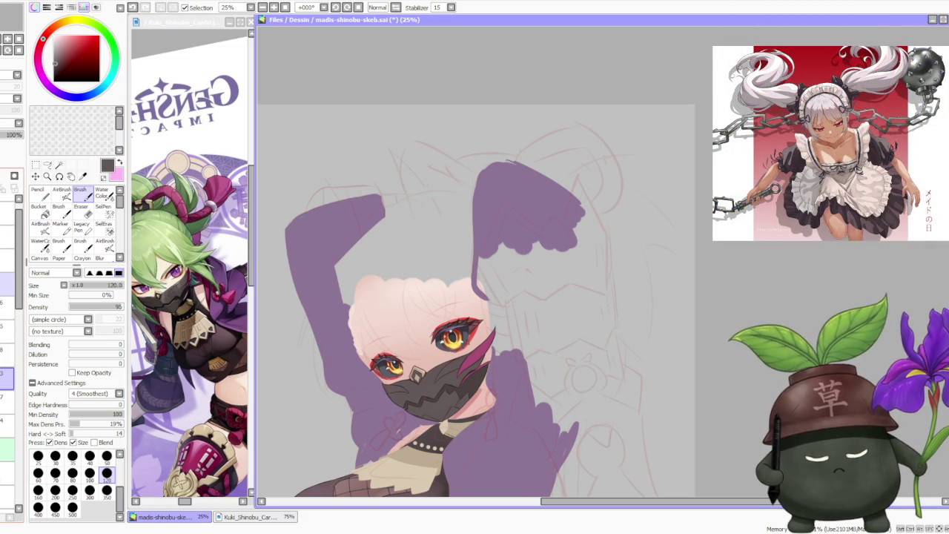
pyautogui.hotkey('ctrl', 'z')
pyautogui.scroll(-1, 261, 300)
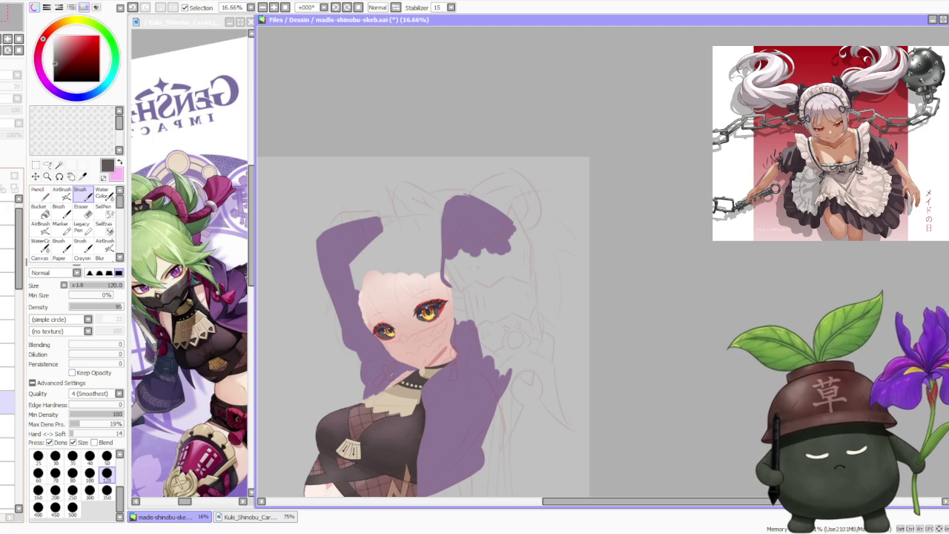
# Step: Select the sketch layer and raise its opacity from 15% to 33%
pyautogui.click(7, 354)
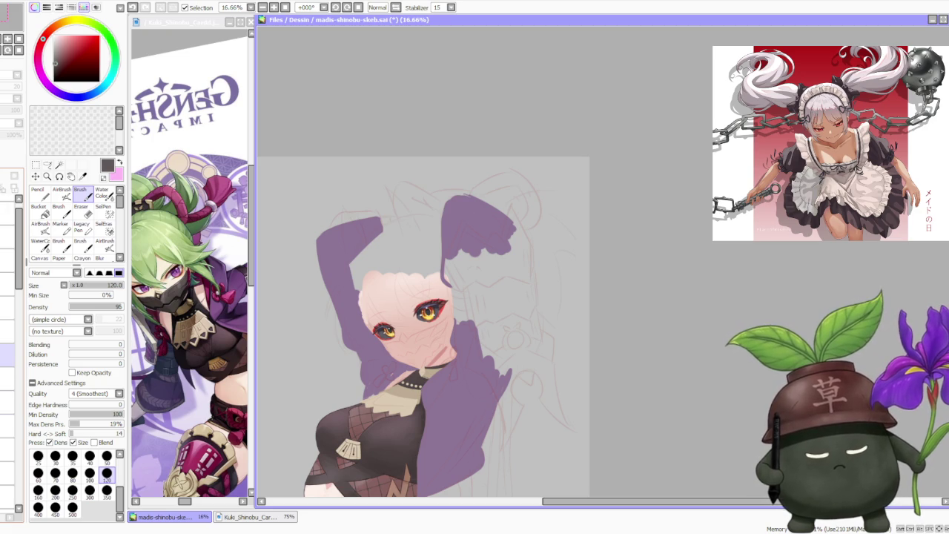
pyautogui.click(7, 331)
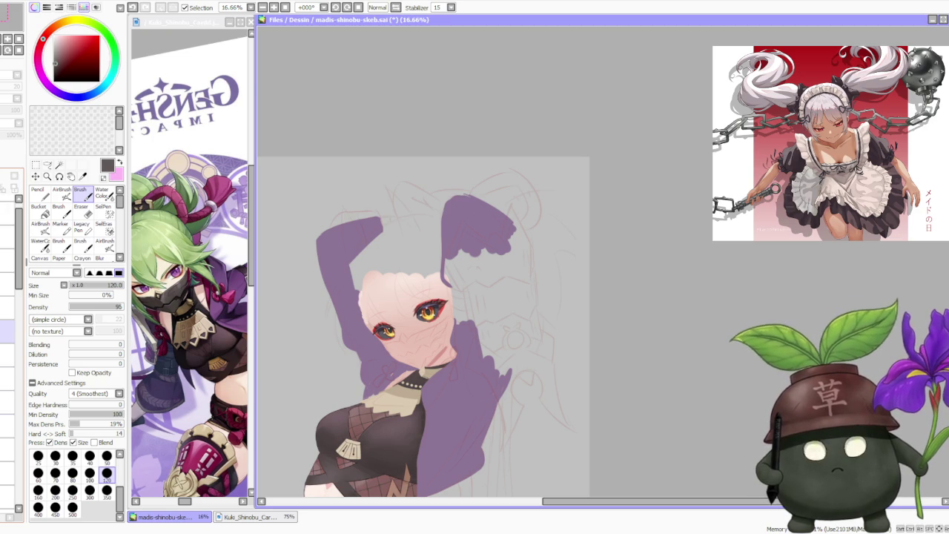
pyautogui.click(8, 307)
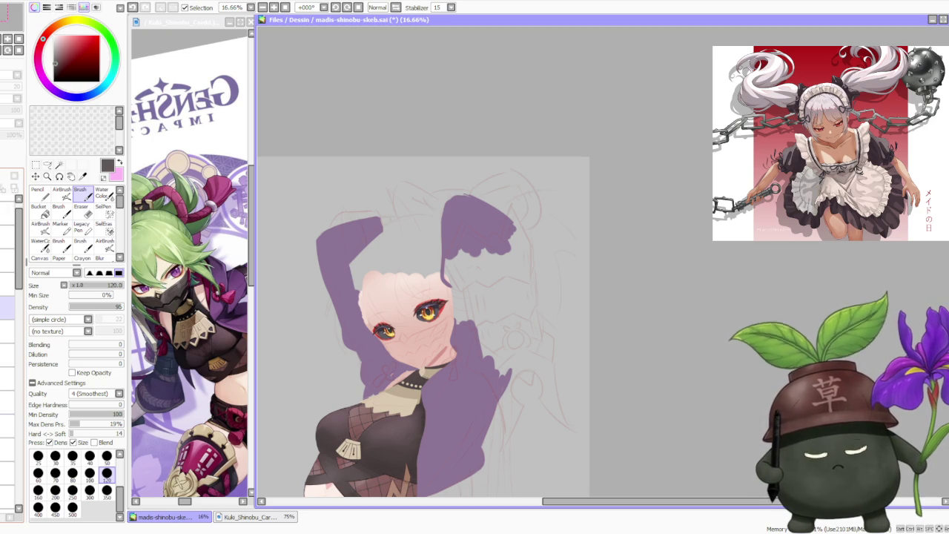
pyautogui.click(7, 284)
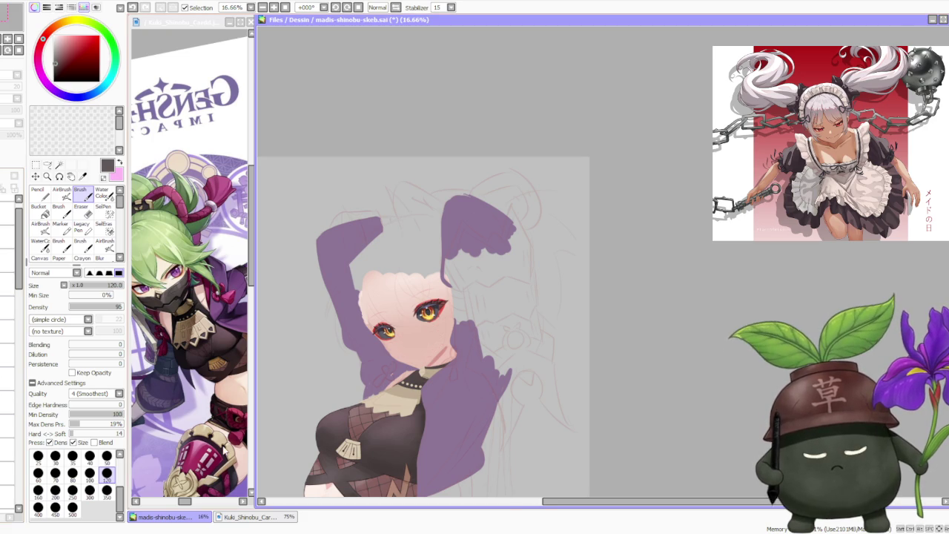
pyautogui.scroll(1, 274, 425)
pyautogui.click(7, 401)
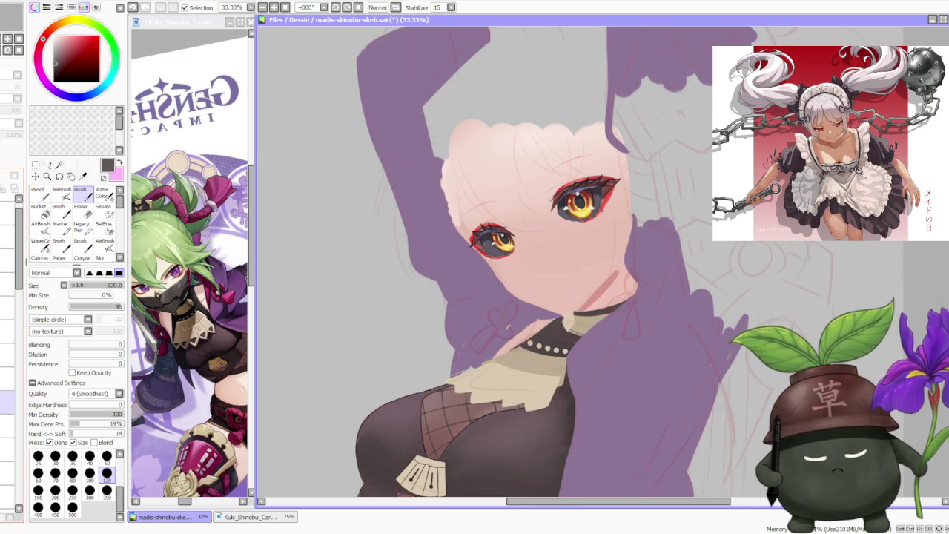
pyautogui.click(8, 378)
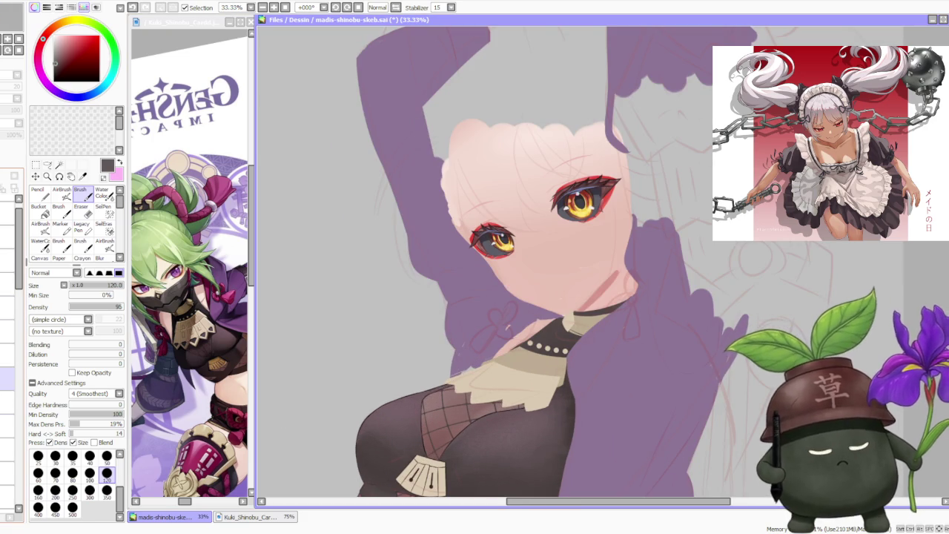
pyautogui.click(7, 354)
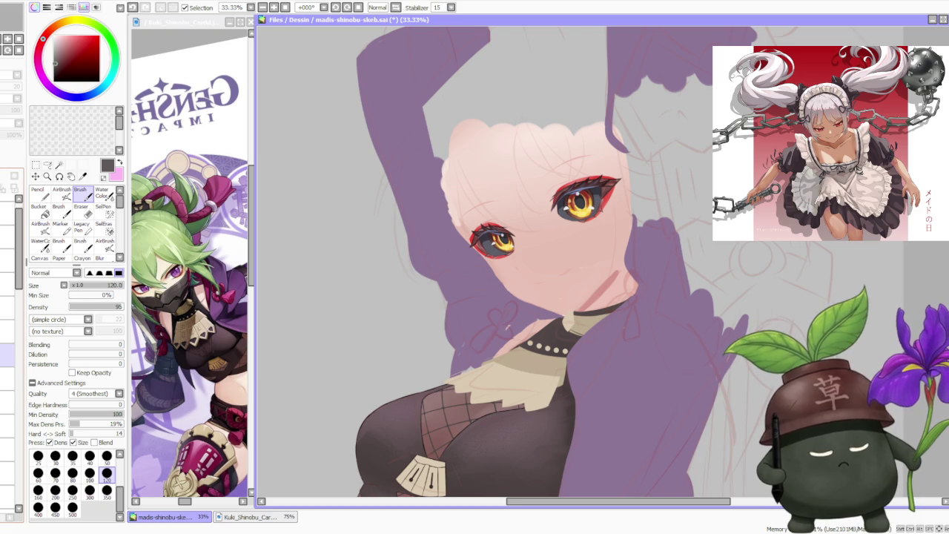
pyautogui.moveTo(8, 354); pyautogui.dragTo(8, 214)
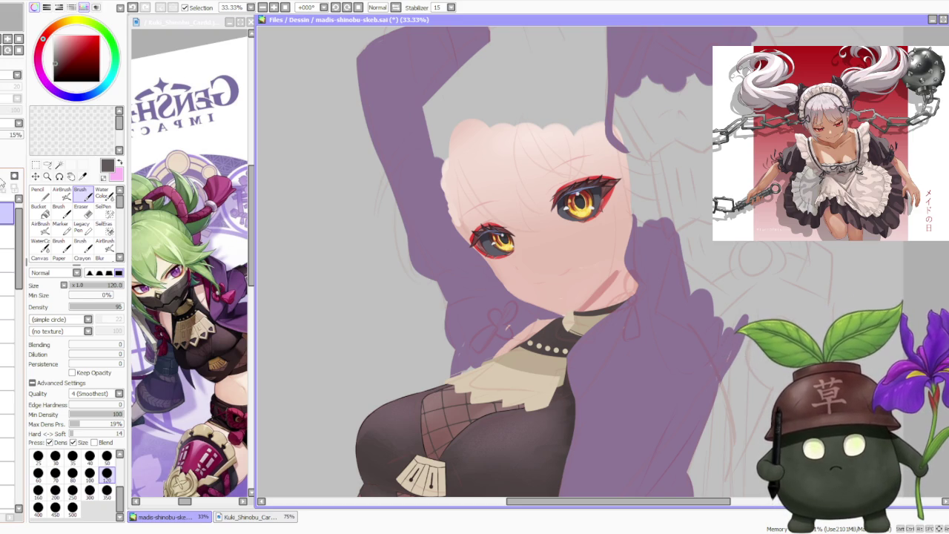
pyautogui.moveTo(9, 134); pyautogui.dragTo(19, 135)
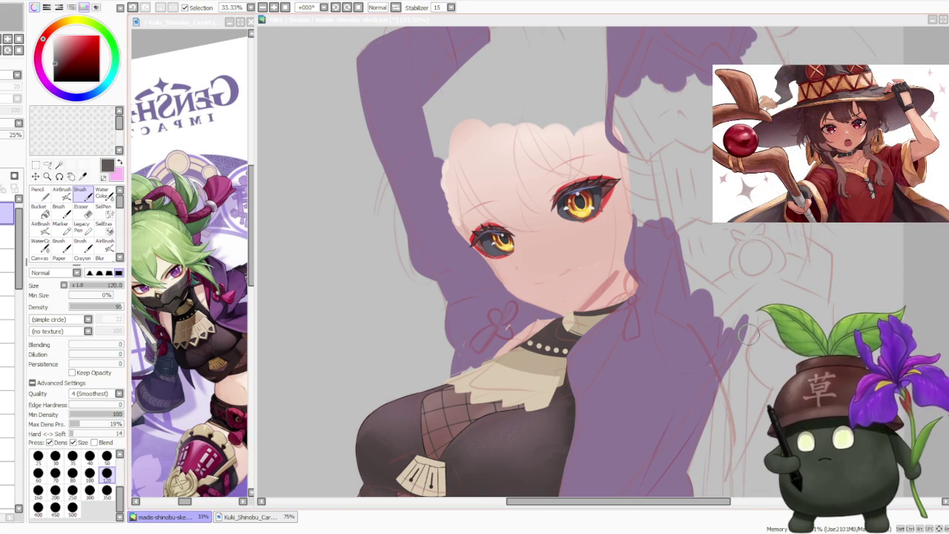
# Step: Zoom to the face and draw a thin dark jaw line from below the smaller eye to the collar
pyautogui.scroll(-3, 684, 383)
pyautogui.scroll(3, 602, 335)
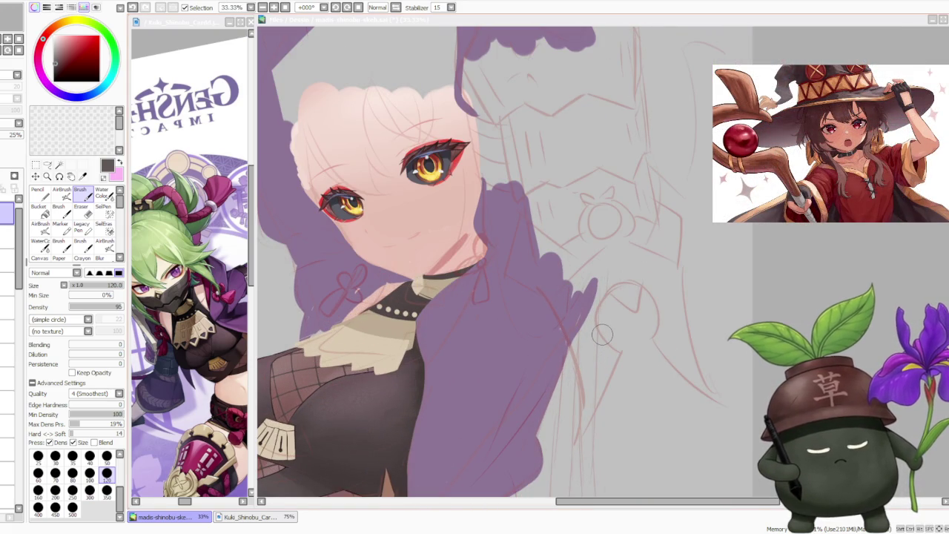
pyautogui.scroll(-2, 823, 250)
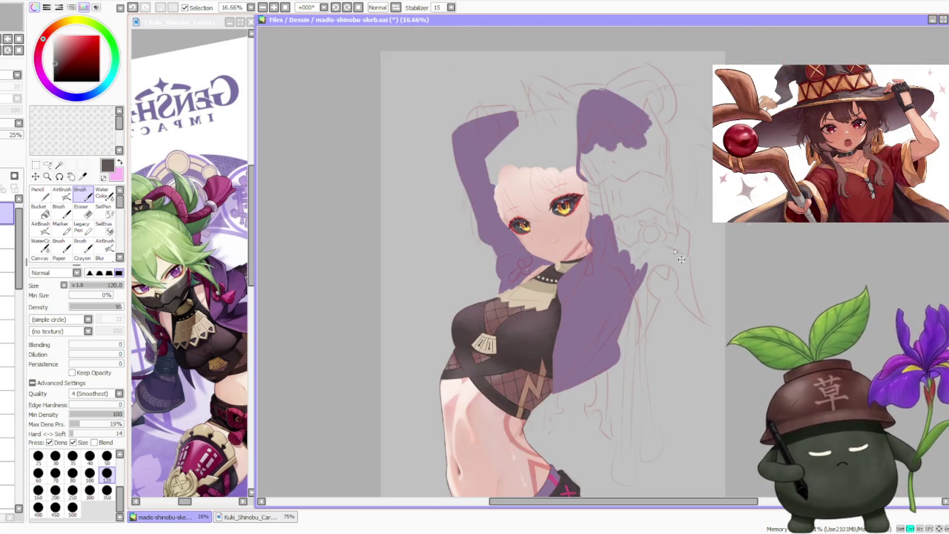
pyautogui.scroll(4, 434, 381)
pyautogui.scroll(-4, 392, 459)
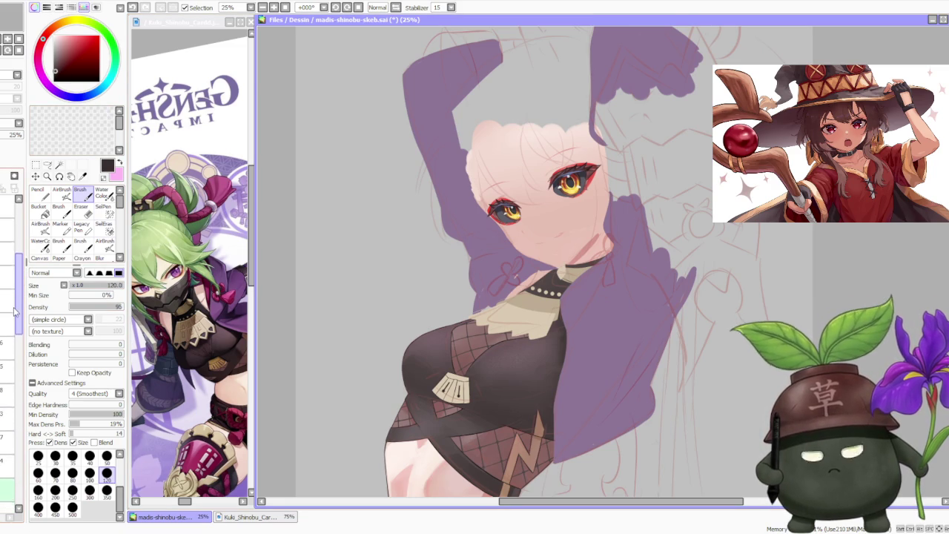
pyautogui.scroll(2, 434, 248)
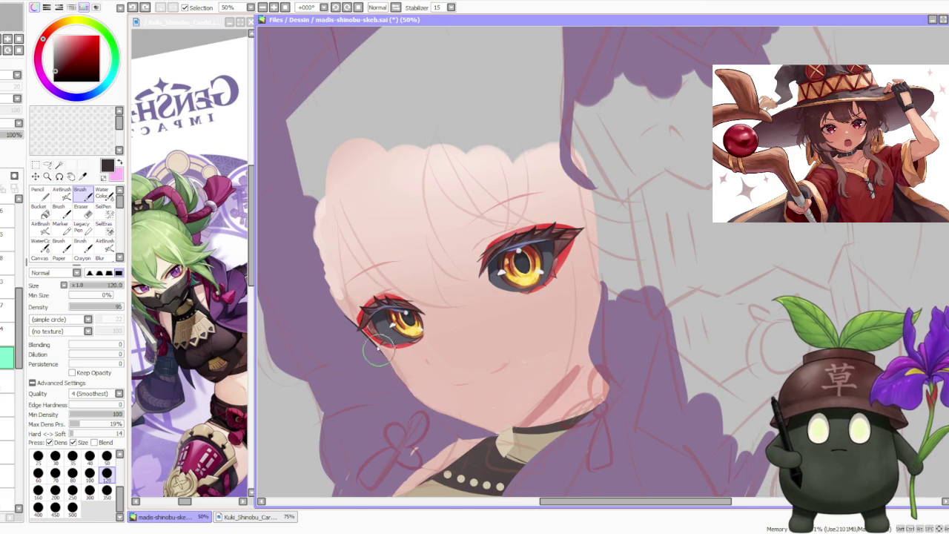
pyautogui.moveTo(378, 339); pyautogui.dragTo(412, 394)
pyautogui.hotkey('ctrl', 'z')
pyautogui.moveTo(370, 347)
pyautogui.mouseDown()
pyautogui.moveTo(419, 400)
pyautogui.moveTo(468, 424)
pyautogui.mouseUp()
pyautogui.hotkey('ctrl', 'z')
pyautogui.hotkey('ctrl', 'z')
pyautogui.hotkey('ctrl', 'z')
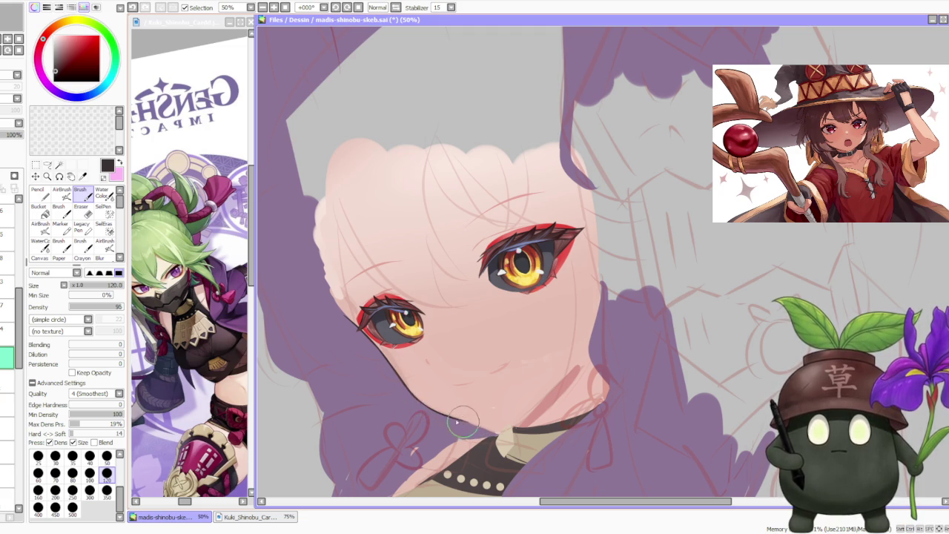
pyautogui.moveTo(403, 388); pyautogui.dragTo(471, 424)
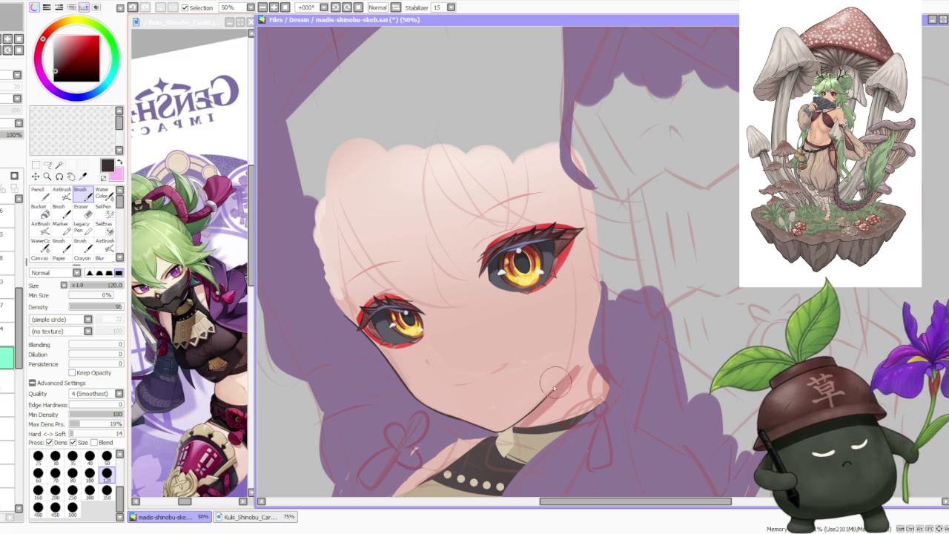
# Step: Undo the last small strokes, leaving only a small dark smiling mouth line
pyautogui.scroll(-1, 586, 364)
pyautogui.scroll(-1, 585, 341)
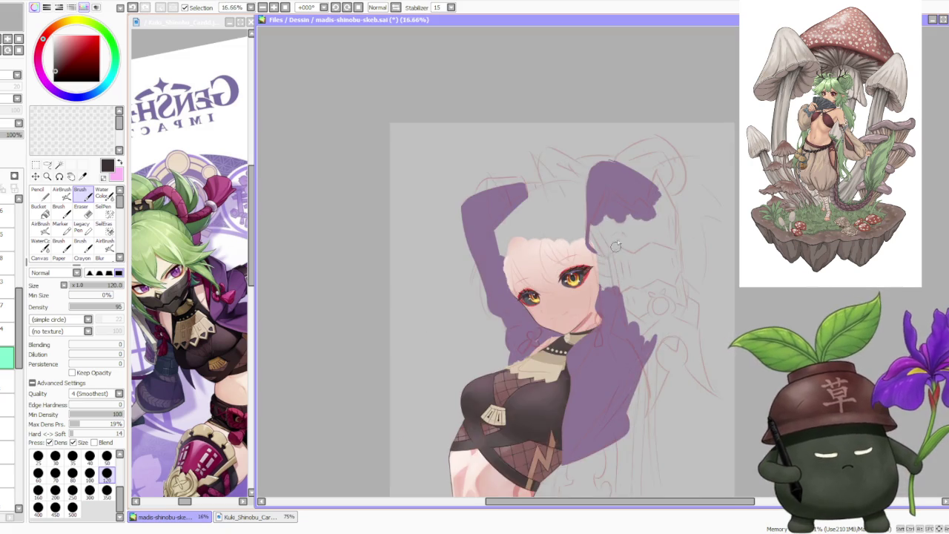
pyautogui.scroll(2, 597, 269)
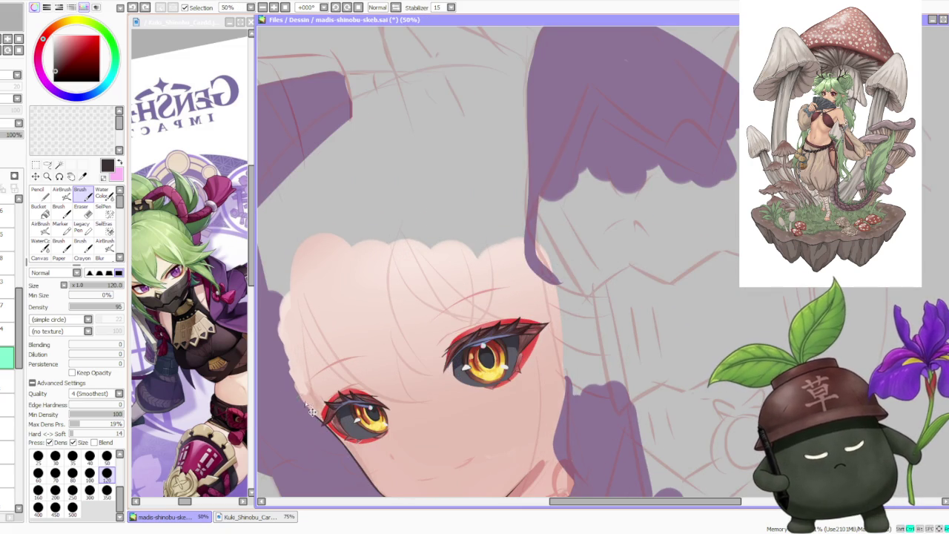
pyautogui.scroll(-1, 283, 373)
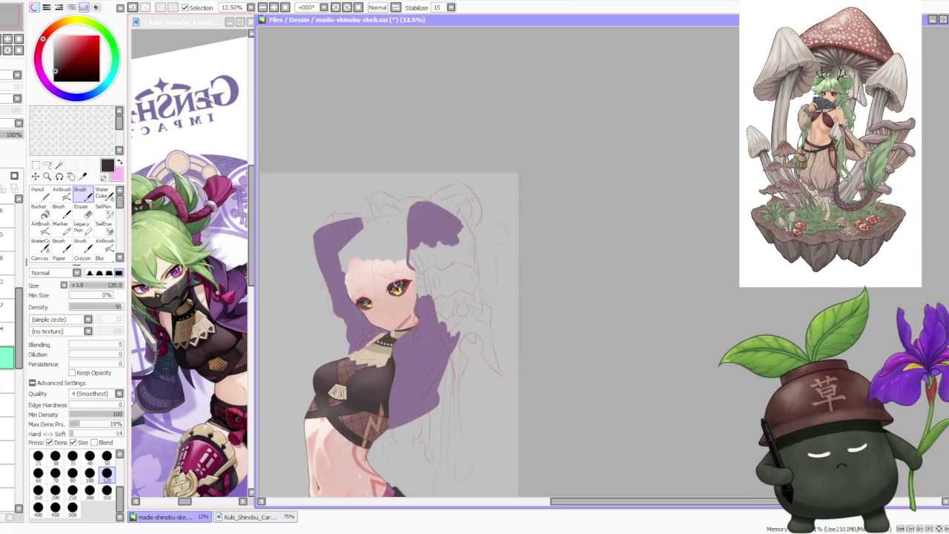
pyautogui.scroll(1, 342, 296)
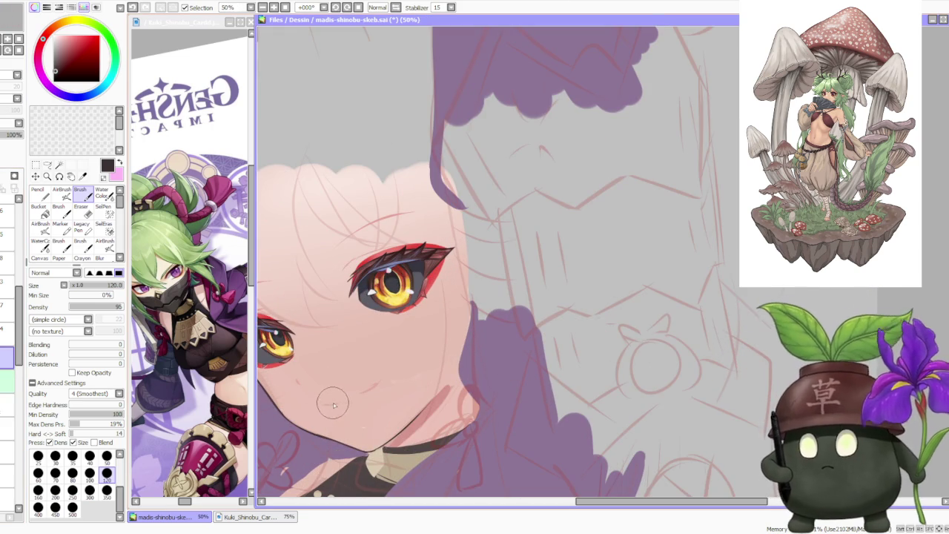
pyautogui.hotkey('ctrl', 'z')
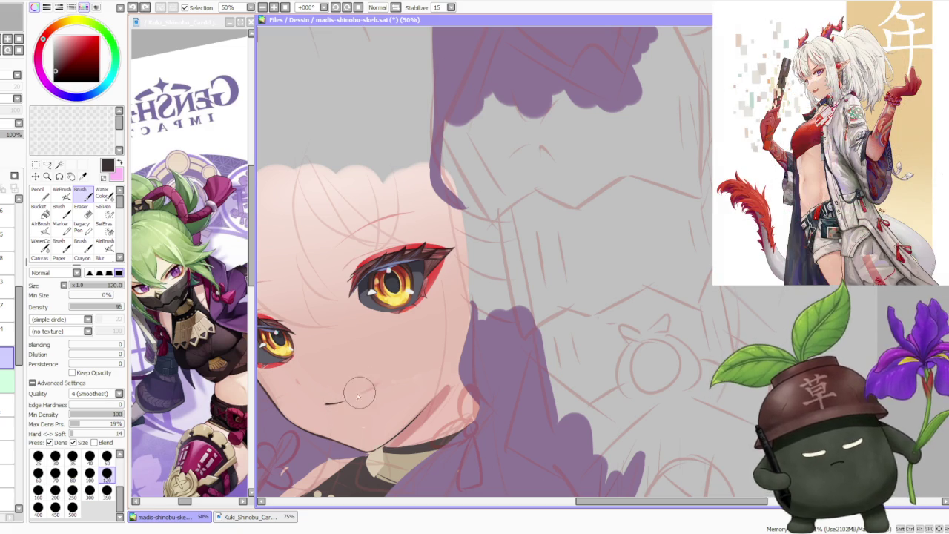
pyautogui.hotkey('ctrl', 'z')
# Step: Restore the small smiling mouth stroke below the amber eyes
pyautogui.hotkey('ctrl', 'y')
pyautogui.hotkey('ctrl', 'z')
pyautogui.hotkey('ctrl', 'y')
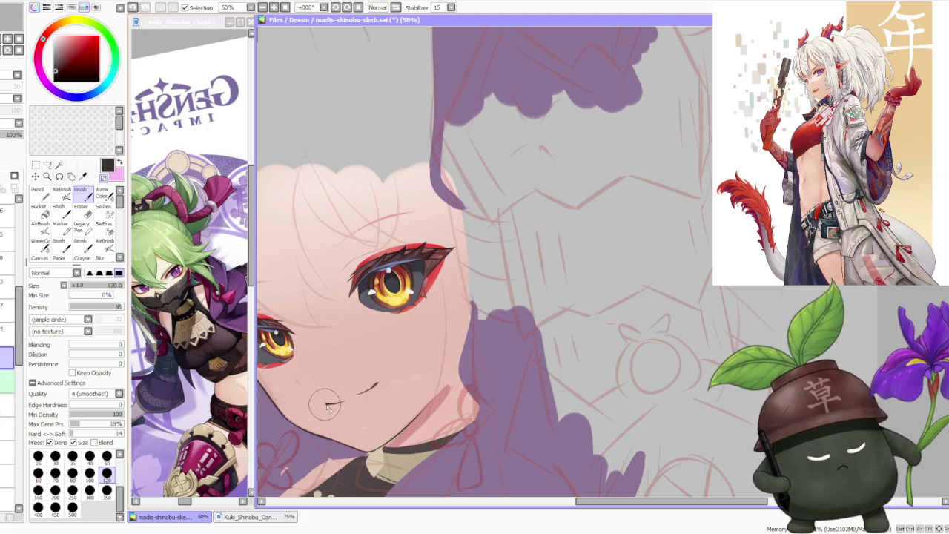
pyautogui.scroll(1, 330, 400)
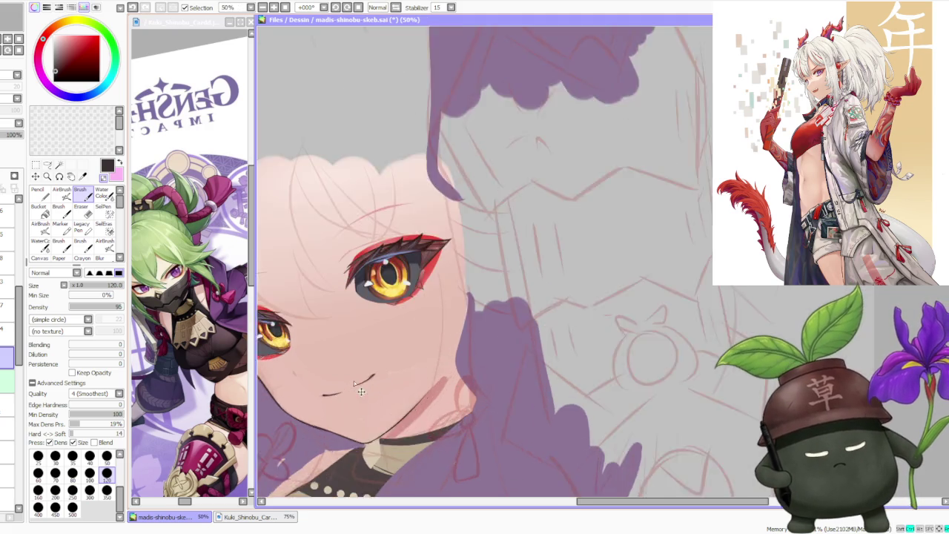
pyautogui.scroll(1, 348, 390)
# Step: Zoom out to check the face against the whole figure, then return to 25%
pyautogui.scroll(-2, 355, 386)
pyautogui.scroll(-1, 334, 371)
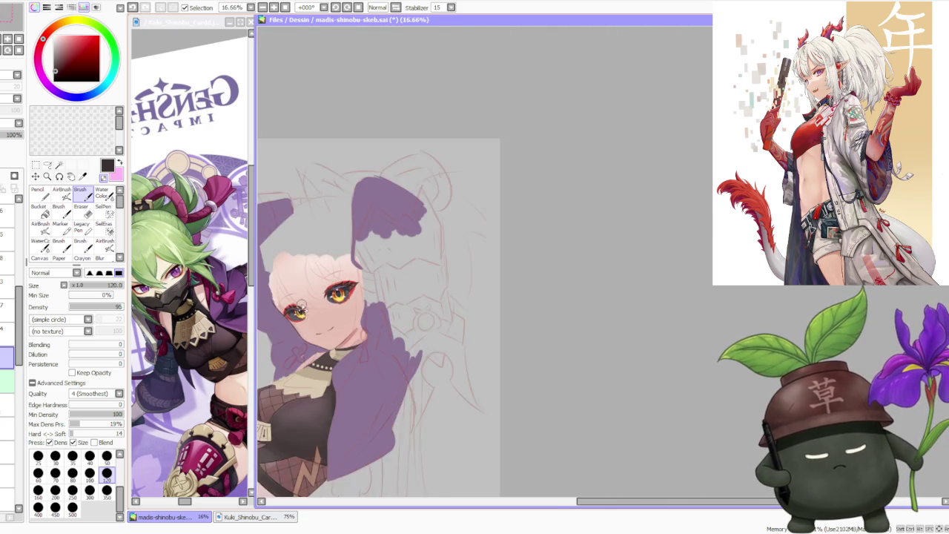
pyautogui.scroll(2, 311, 356)
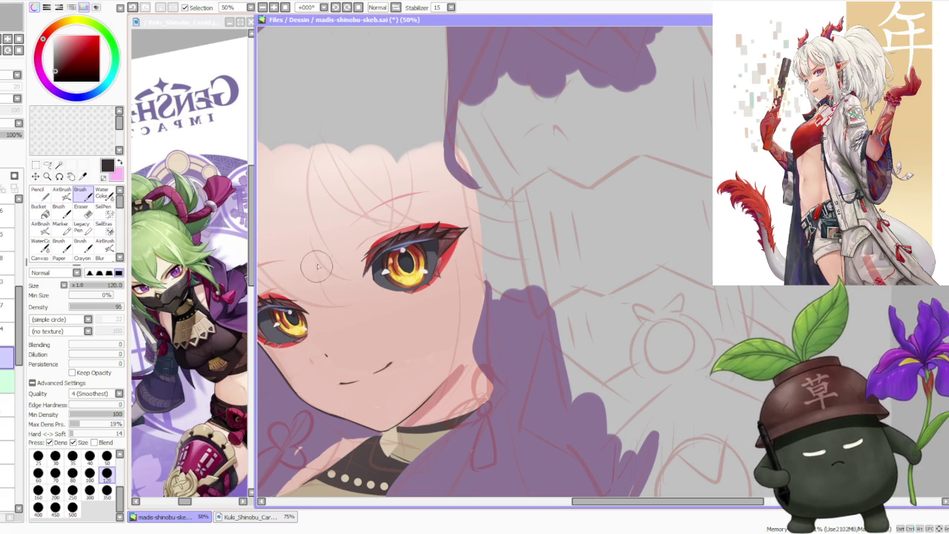
pyautogui.scroll(-3, 316, 267)
pyautogui.scroll(-2, 337, 215)
pyautogui.scroll(3, 338, 208)
pyautogui.scroll(1, 319, 252)
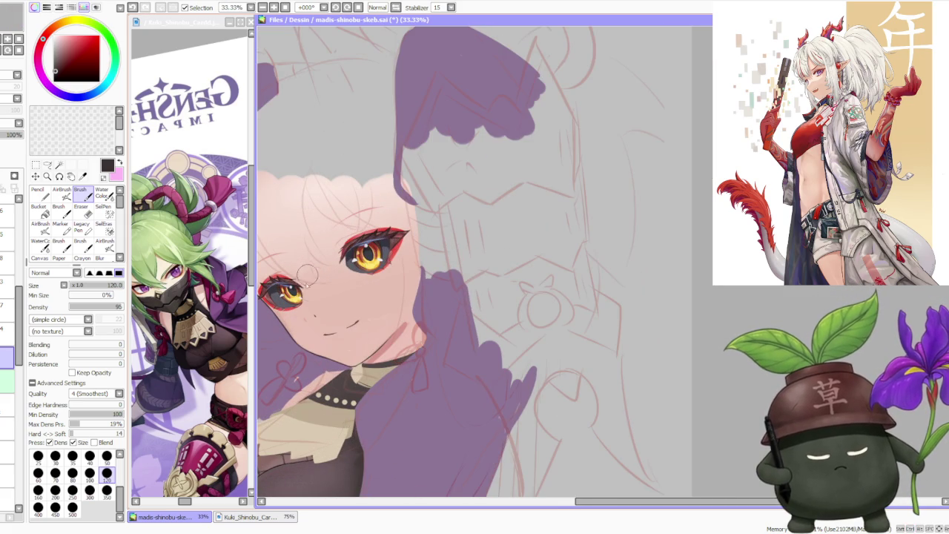
pyautogui.scroll(-2, 346, 220)
pyautogui.scroll(-1, 346, 223)
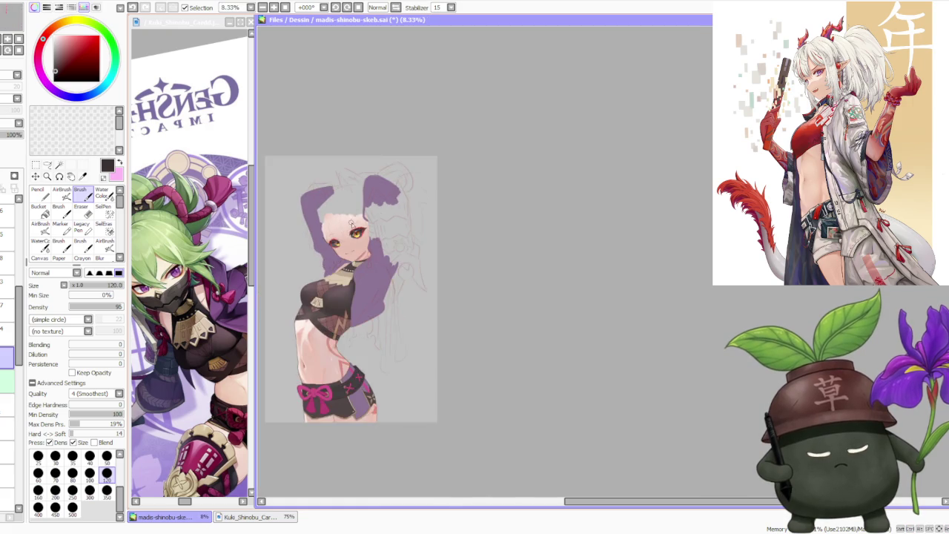
pyautogui.scroll(1, 349, 245)
pyautogui.scroll(2, 353, 283)
pyautogui.scroll(1, 354, 283)
pyautogui.scroll(-2, 353, 274)
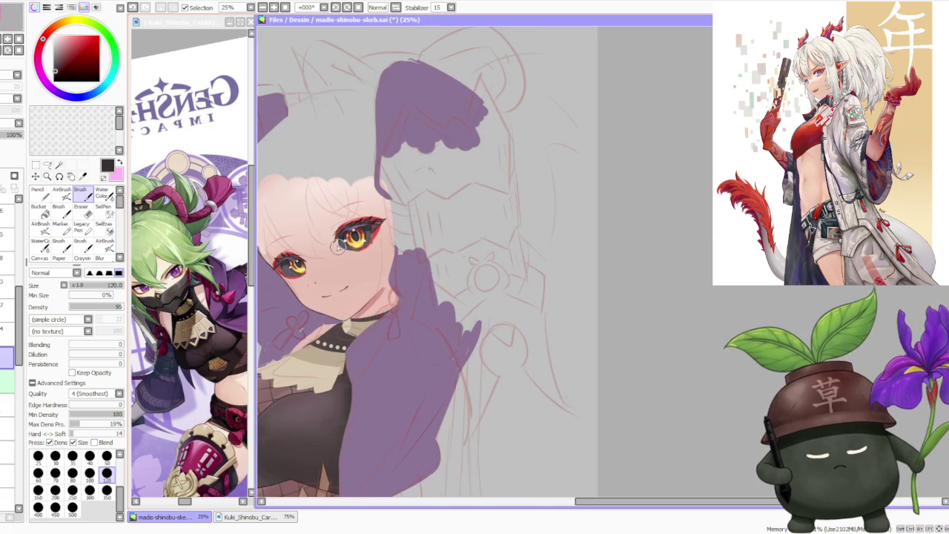
# Step: Switch to the Brush on another layer and paint eye highlights and lashes
pyautogui.press('l')
pyautogui.scroll(2, 355, 300)
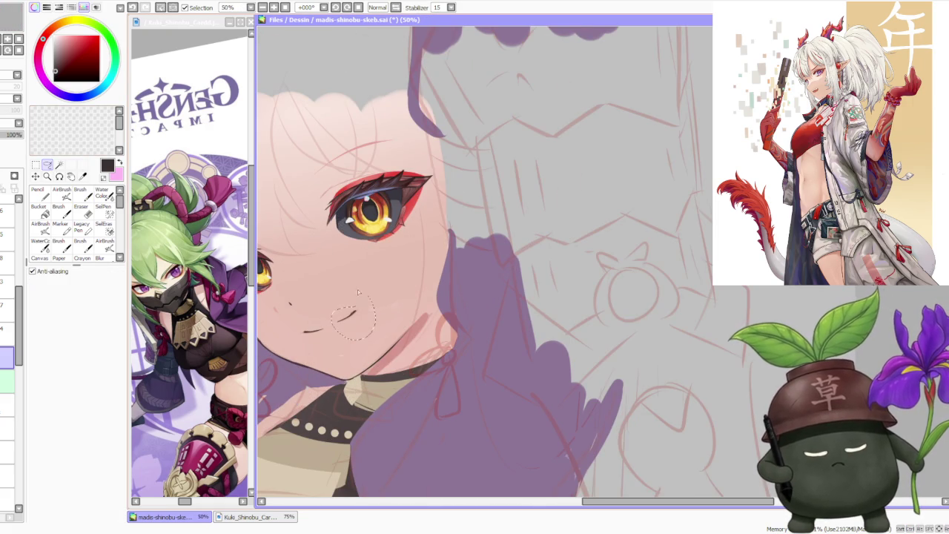
pyautogui.scroll(-3, 360, 326)
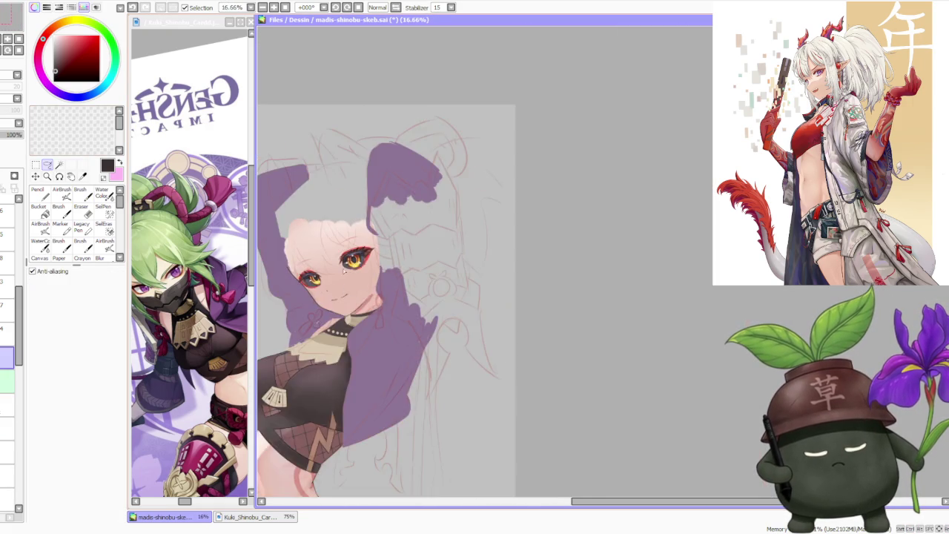
pyautogui.scroll(-2, 490, 224)
pyautogui.scroll(2, 449, 230)
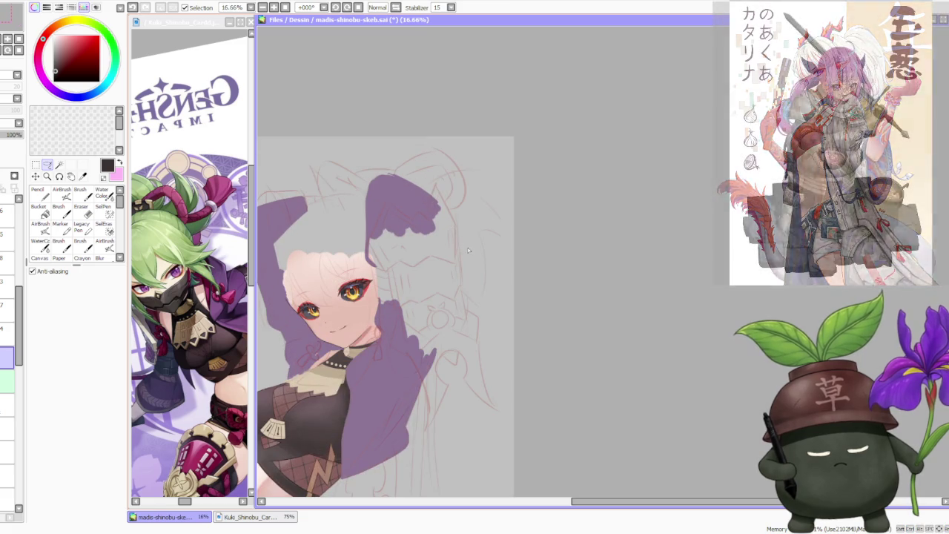
pyautogui.scroll(1, 450, 231)
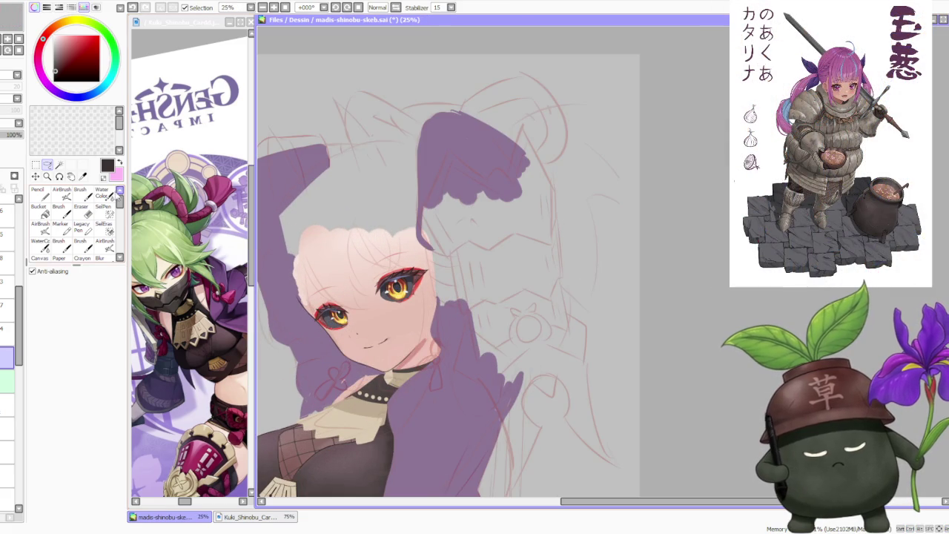
pyautogui.click(80, 193)
pyautogui.scroll(2, 333, 319)
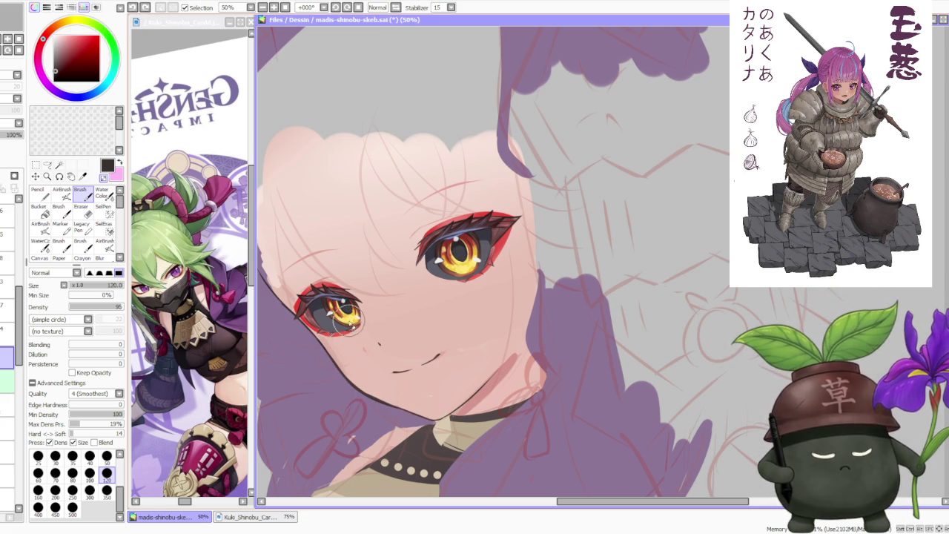
pyautogui.click(20, 373)
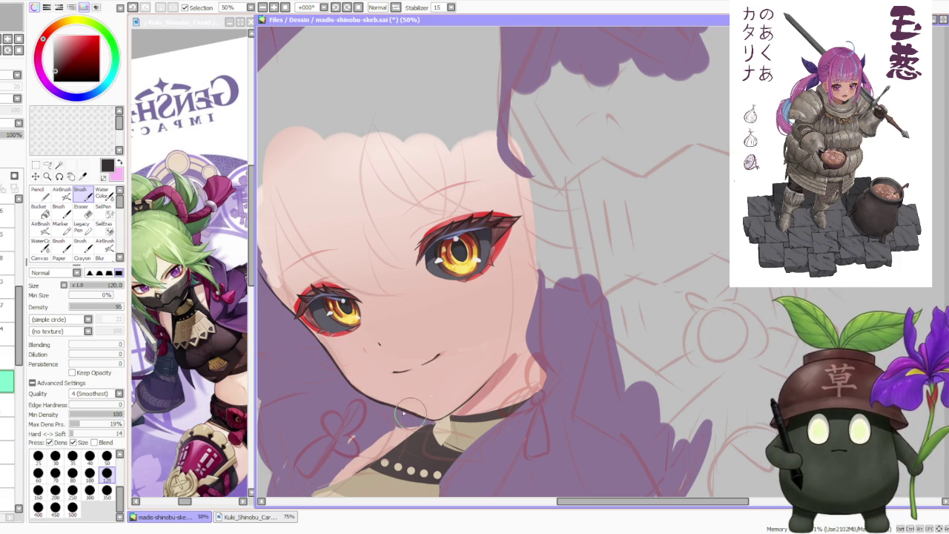
pyautogui.scroll(-4, 380, 331)
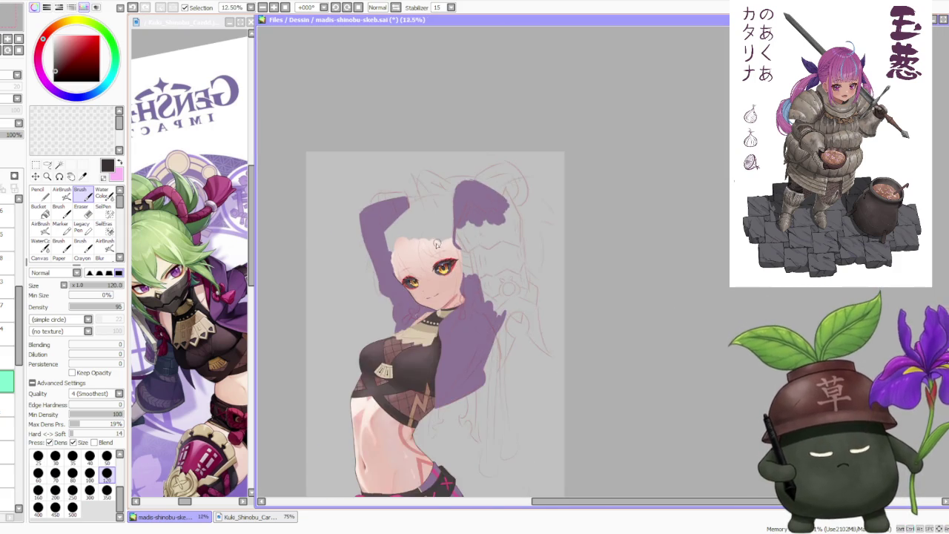
pyautogui.scroll(4, 323, 415)
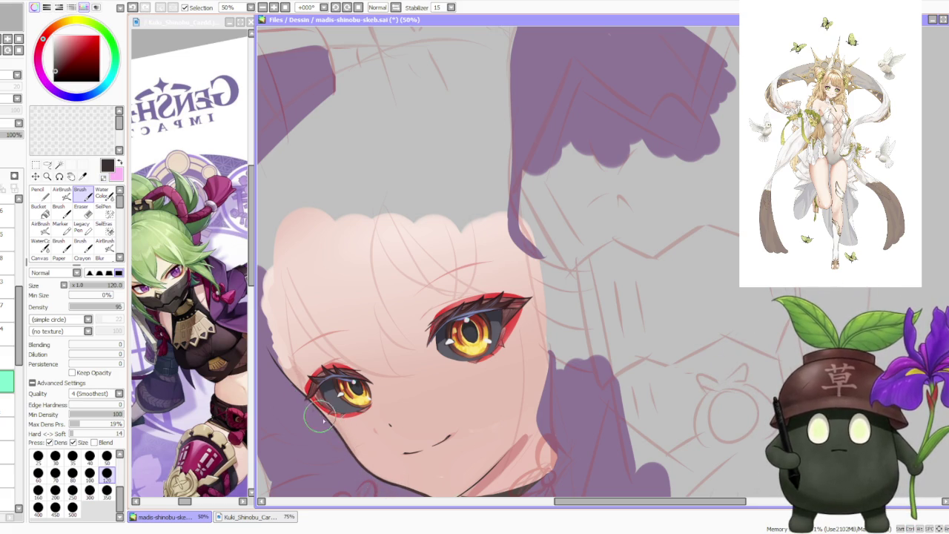
# Step: Undo the stray stroke near the eye and make the zigzag mask layer visible again
pyautogui.hotkey('ctrl', 'z')
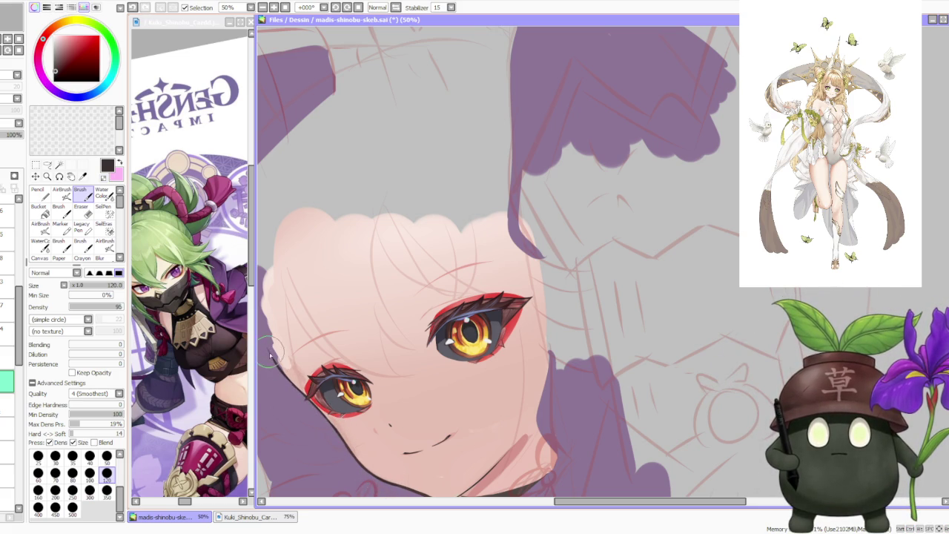
pyautogui.scroll(-3, 306, 398)
pyautogui.scroll(-3, 364, 275)
pyautogui.scroll(2, 364, 274)
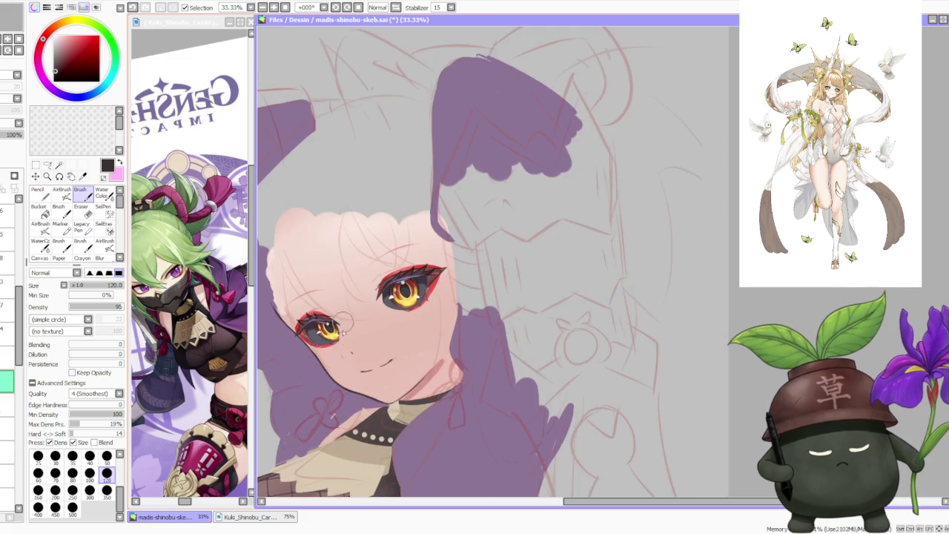
pyautogui.scroll(2, 352, 392)
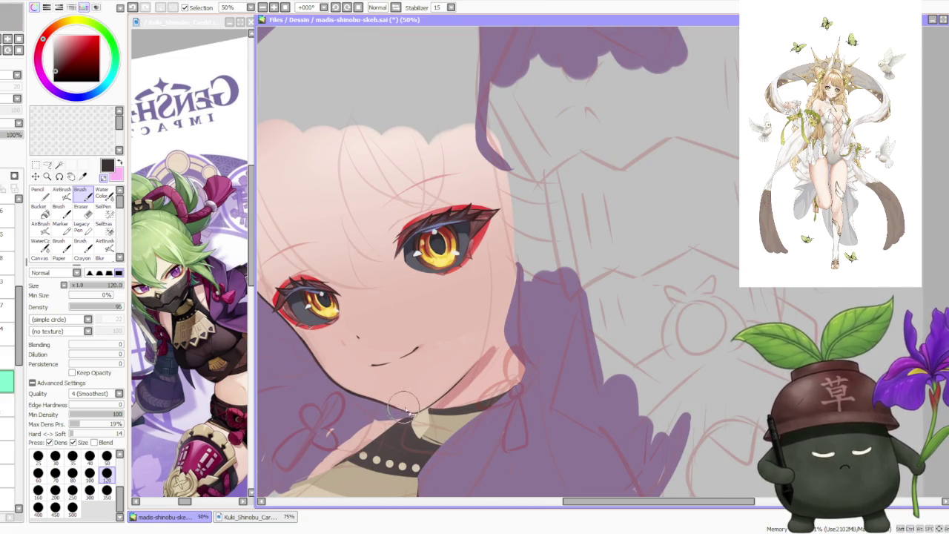
pyautogui.scroll(-2, 393, 401)
pyautogui.scroll(-2, 382, 319)
pyautogui.scroll(-1, 377, 271)
pyautogui.scroll(1, 373, 257)
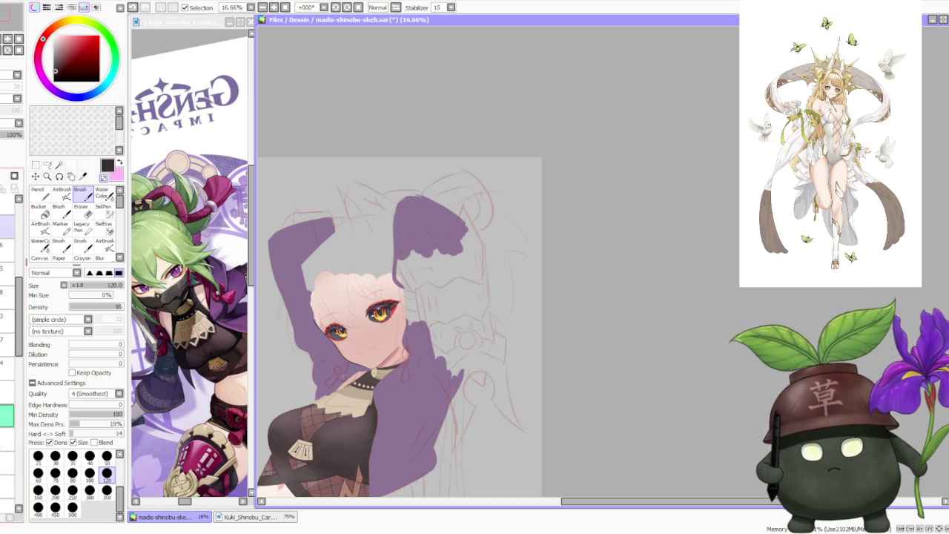
pyautogui.click(8, 227)
pyautogui.scroll(-1, 471, 288)
pyautogui.scroll(2, 471, 288)
pyautogui.scroll(2, 386, 300)
pyautogui.scroll(-1, 343, 288)
pyautogui.scroll(-3, 498, 278)
pyautogui.scroll(-1, 498, 277)
pyautogui.scroll(2, 465, 253)
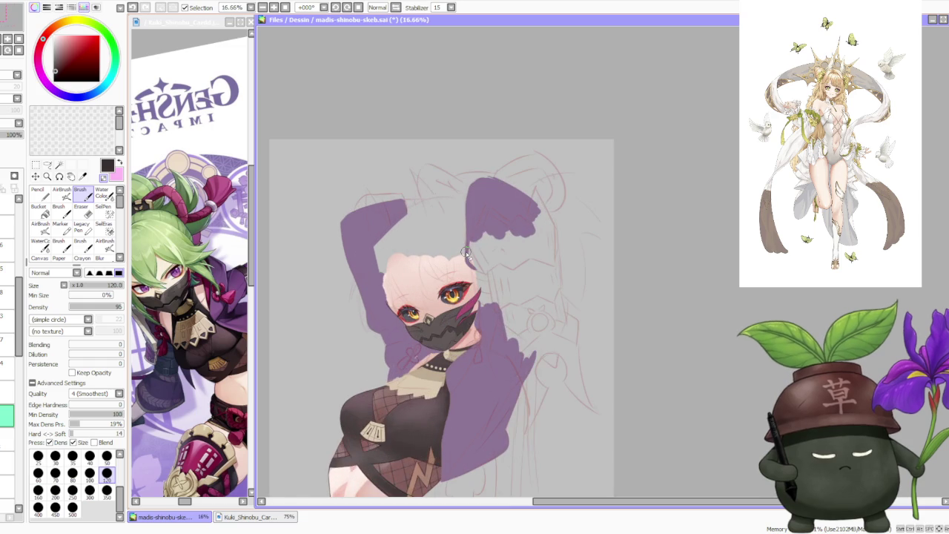
pyautogui.scroll(1, 475, 255)
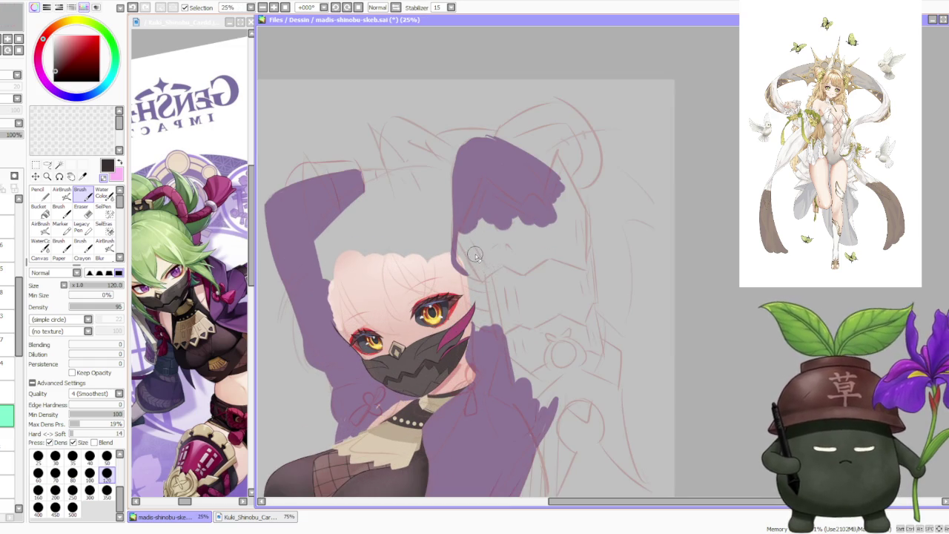
pyautogui.scroll(-2, 472, 260)
pyautogui.scroll(-1, 472, 251)
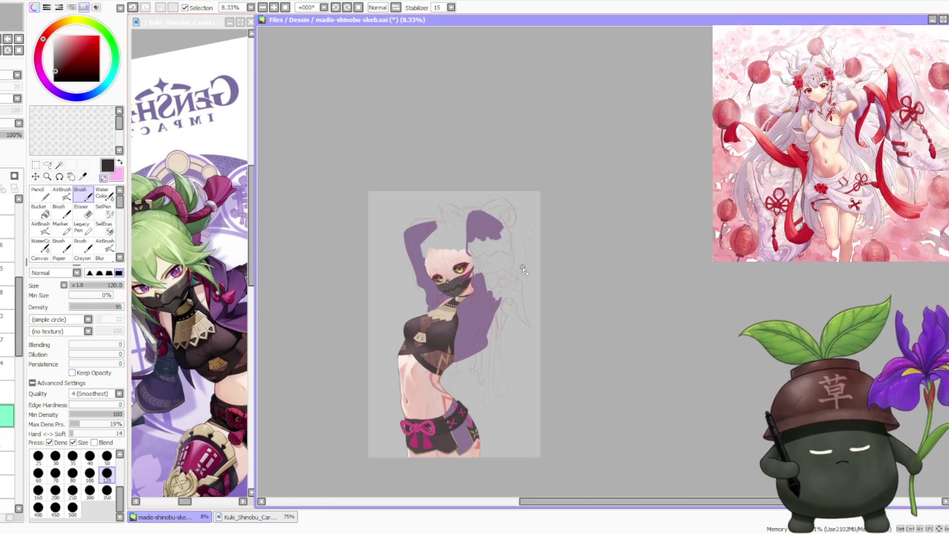
pyautogui.scroll(2, 415, 225)
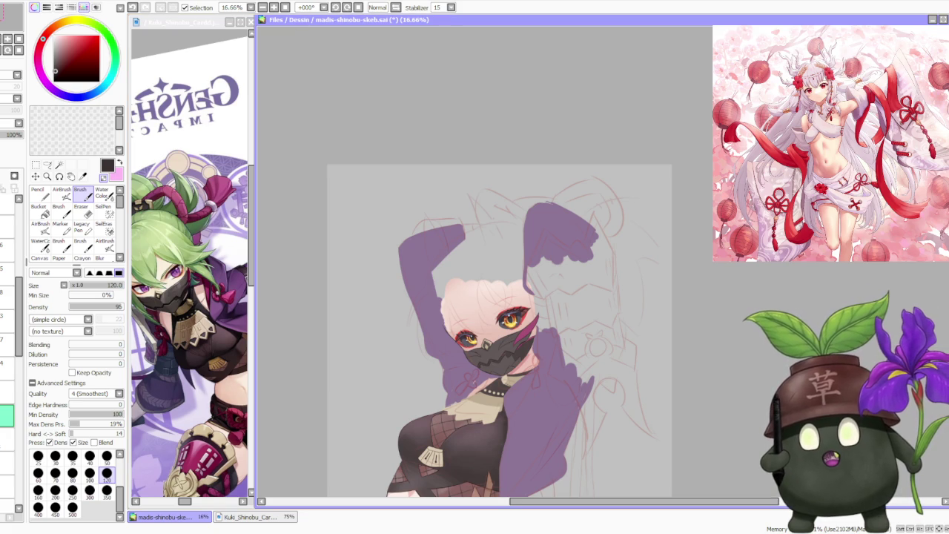
pyautogui.hotkey('alt', 'Tab')
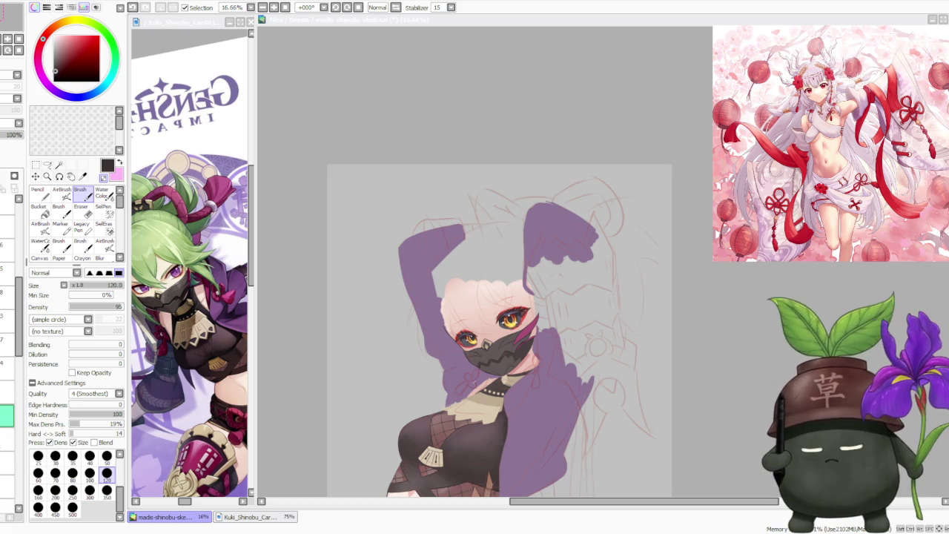
pyautogui.click(761, 264)
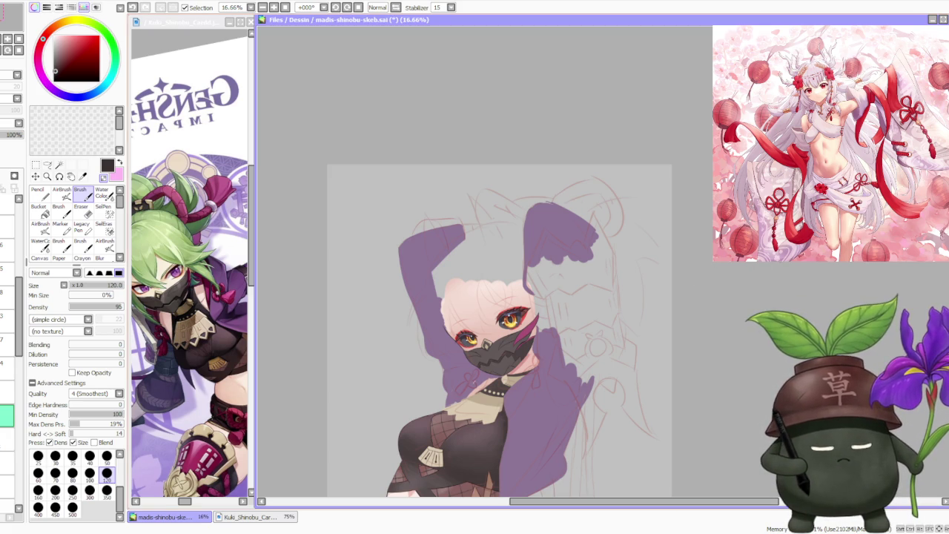
pyautogui.scroll(2, 649, 264)
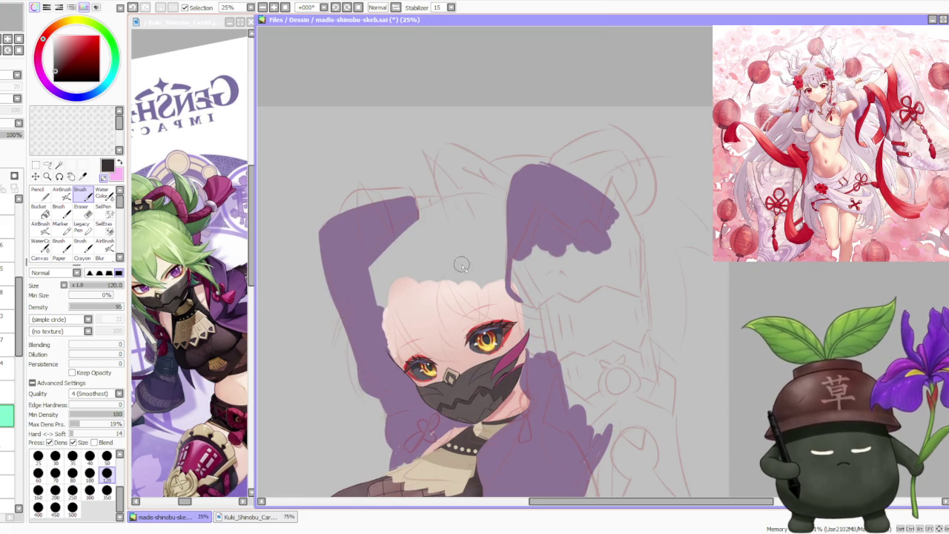
pyautogui.scroll(-3, 15, 312)
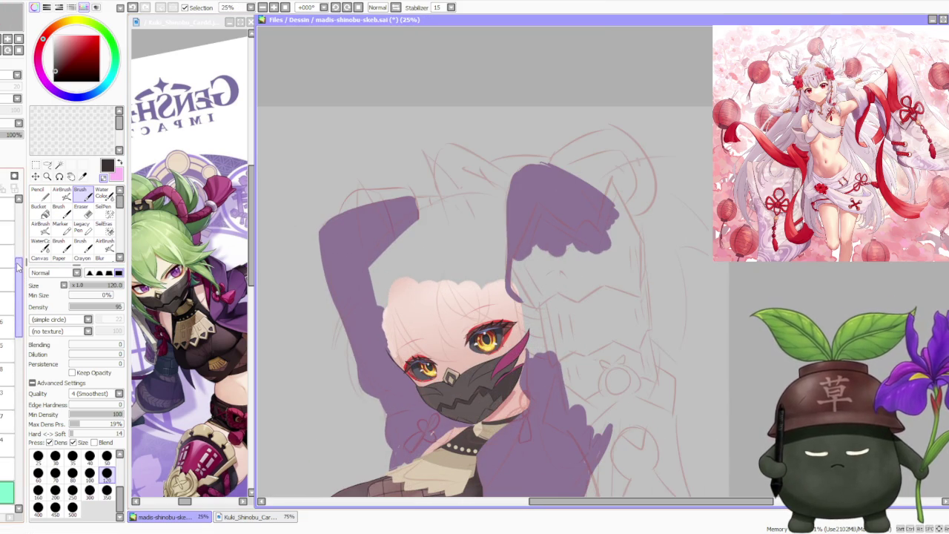
pyautogui.moveTo(15, 245); pyautogui.dragTo(16, 221)
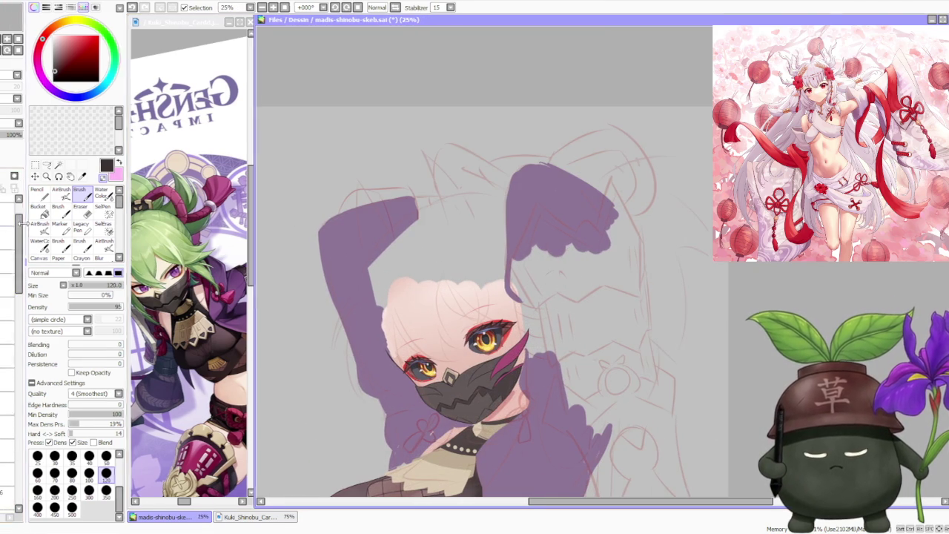
pyautogui.click(6, 230)
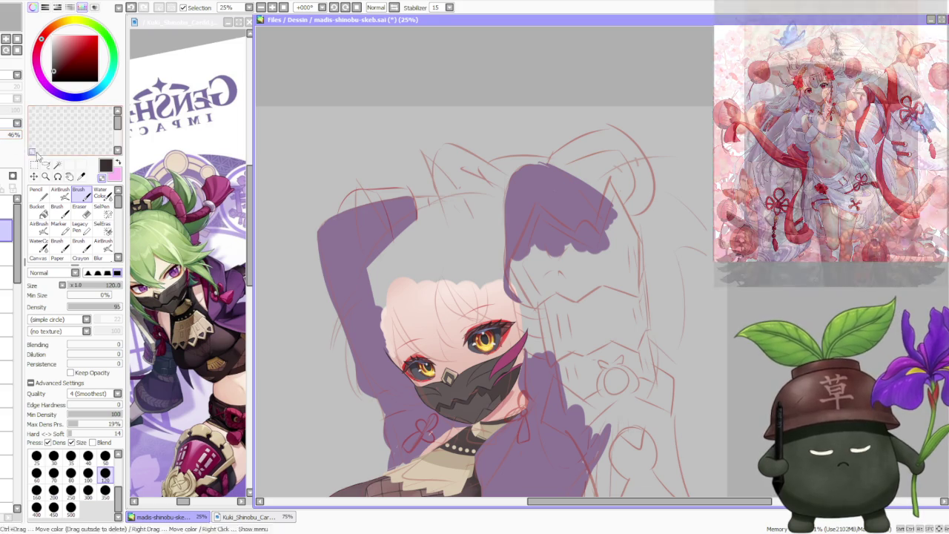
pyautogui.scroll(-1, 436, 345)
pyautogui.scroll(-1, 436, 346)
pyautogui.scroll(-1, 482, 297)
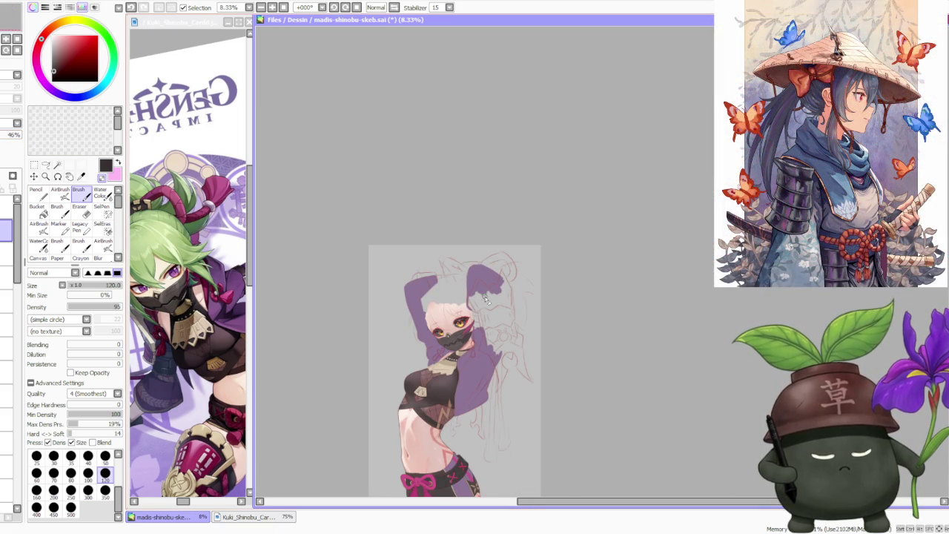
pyautogui.scroll(1, 483, 298)
pyautogui.hotkey('alt', 'Tab')
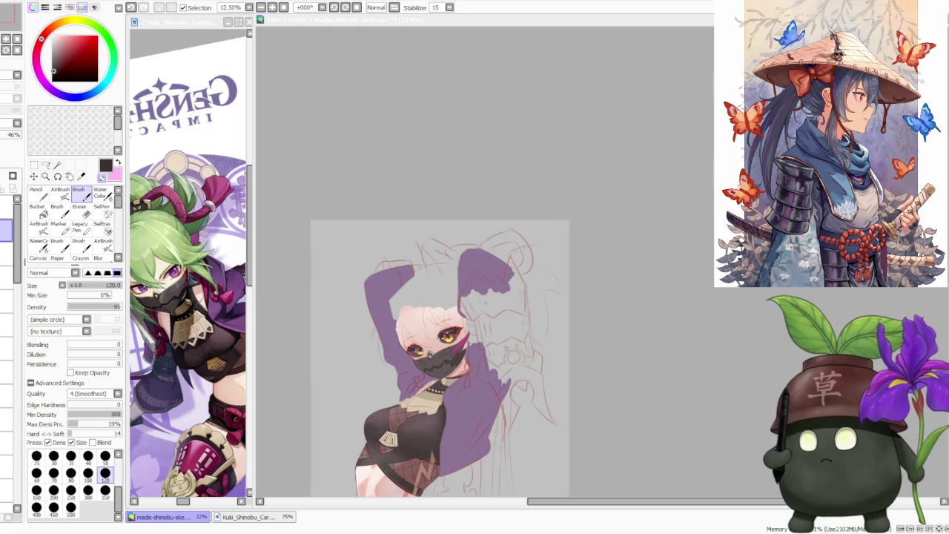
pyautogui.scroll(-1, 556, 326)
pyautogui.scroll(1, 541, 327)
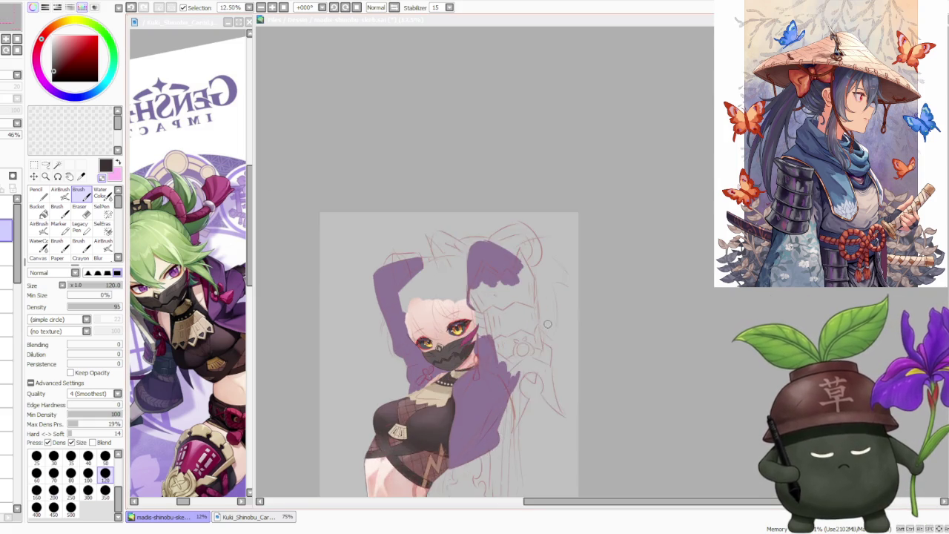
pyautogui.scroll(1, 541, 328)
pyautogui.scroll(-1, 424, 301)
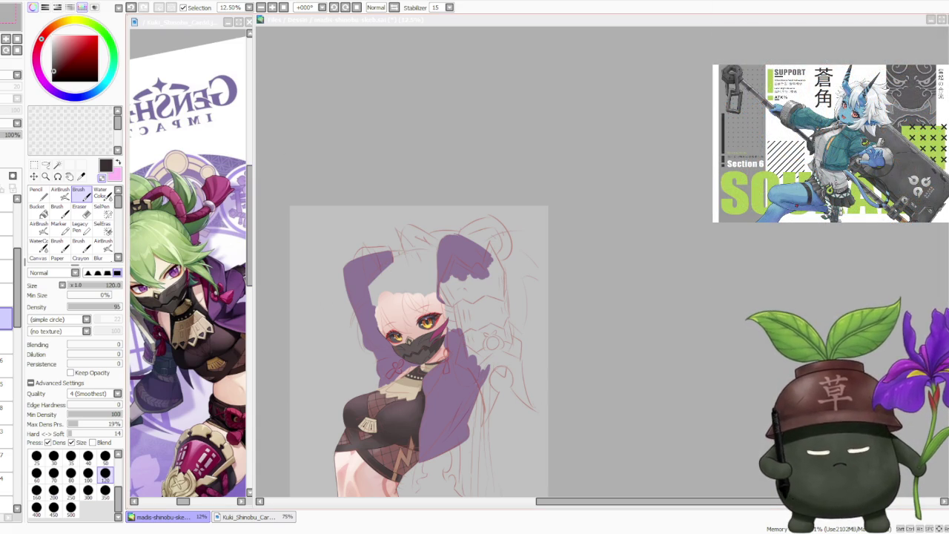
pyautogui.hotkey('alt', 'Tab')
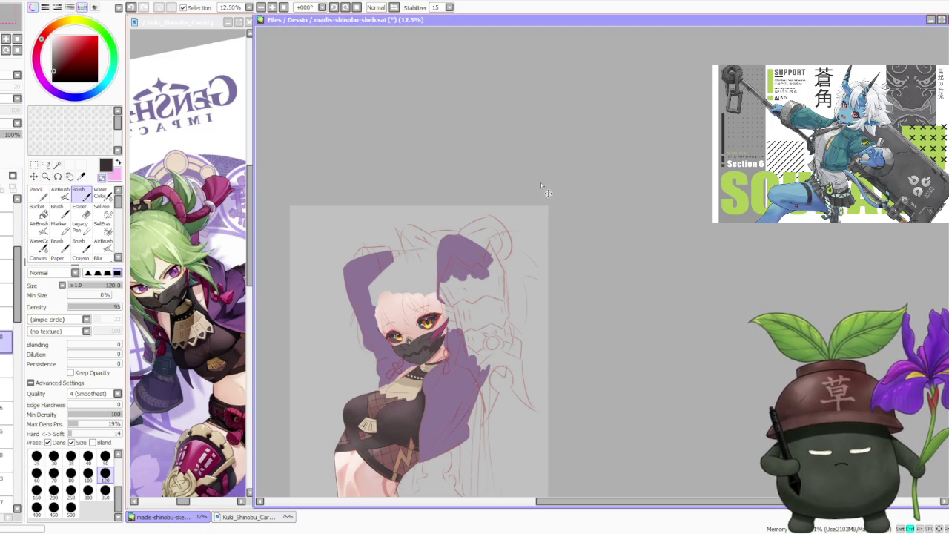
pyautogui.press('ctrl')
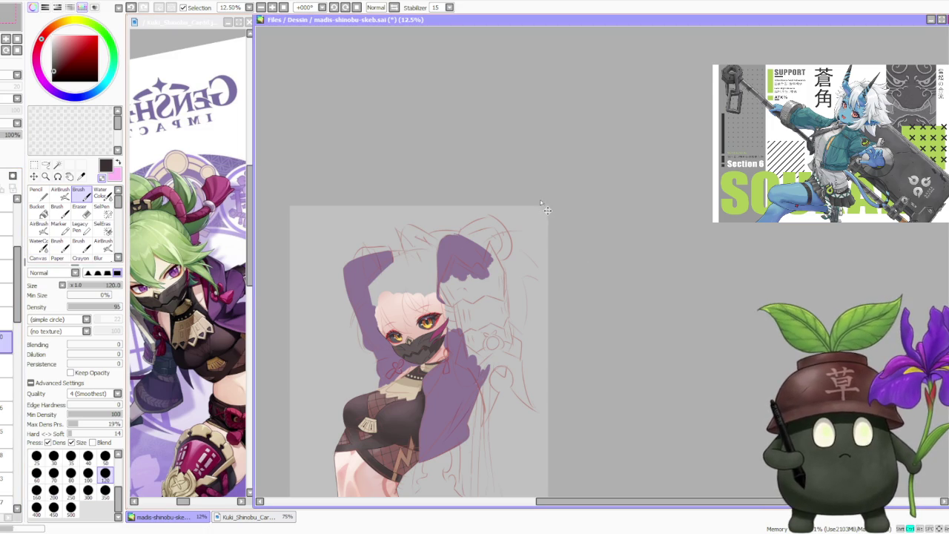
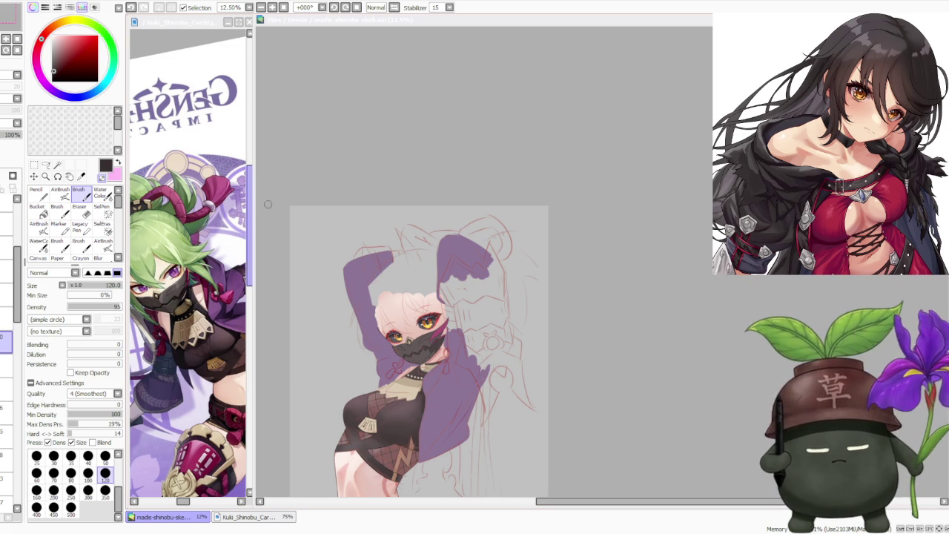
# Step: Sample the green hair colour from the Kuki reference and set the brush size to 350
pyautogui.scroll(2, 426, 336)
pyautogui.scroll(-3, 421, 335)
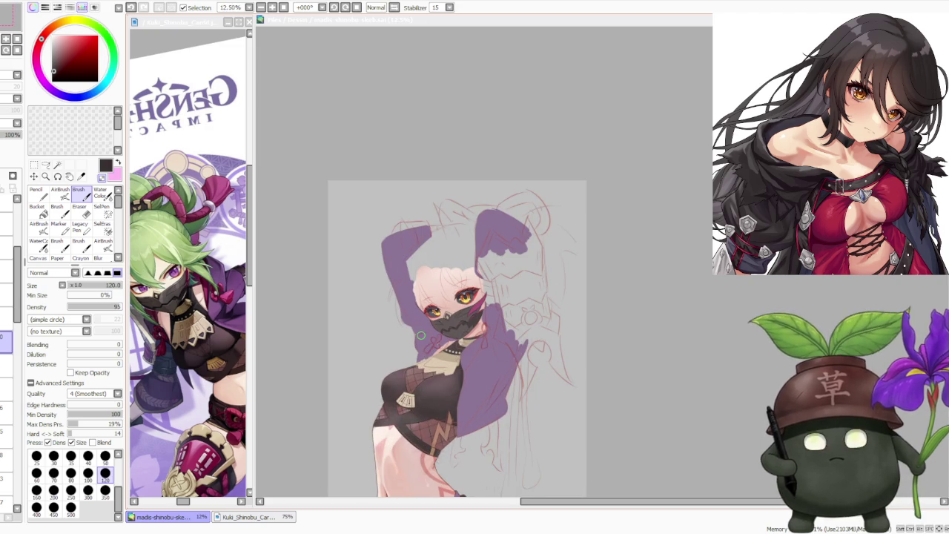
pyautogui.click(674, 335)
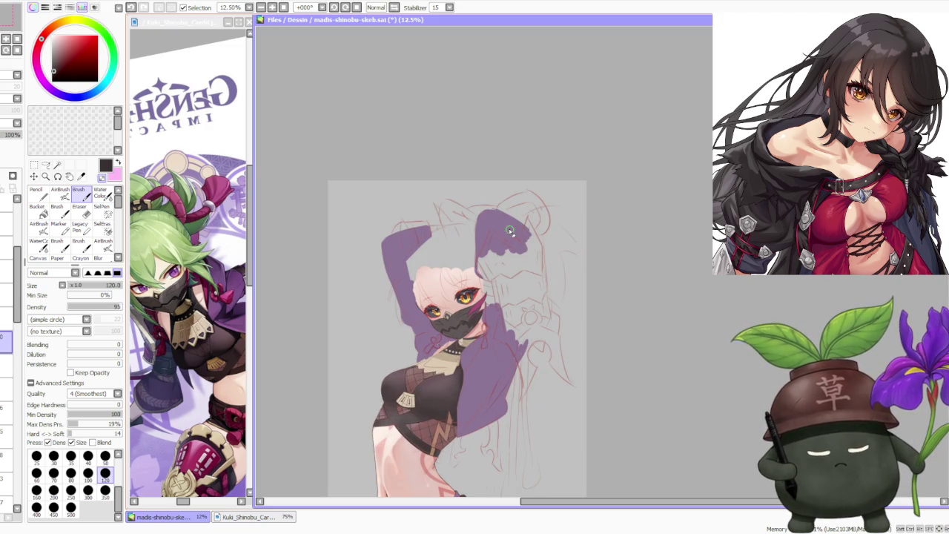
pyautogui.scroll(-1, 555, 260)
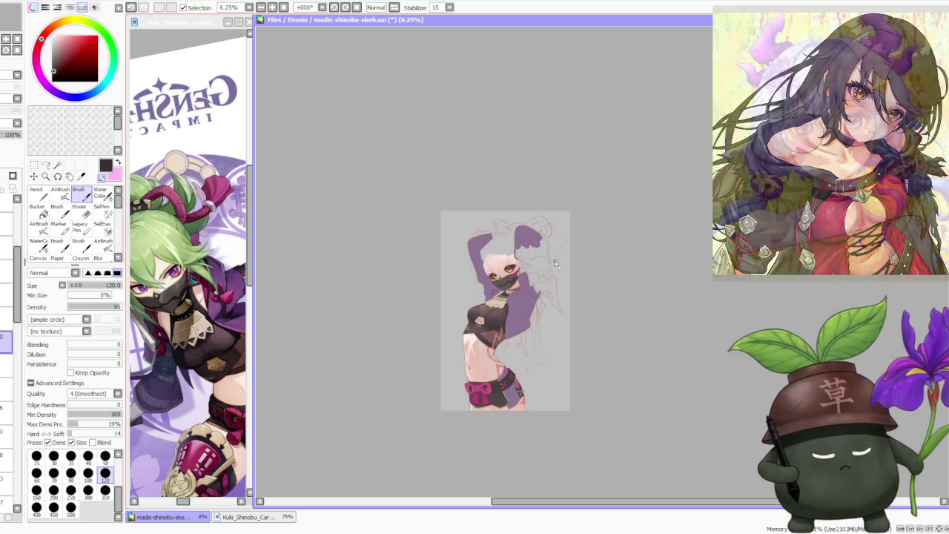
pyautogui.scroll(1, 548, 237)
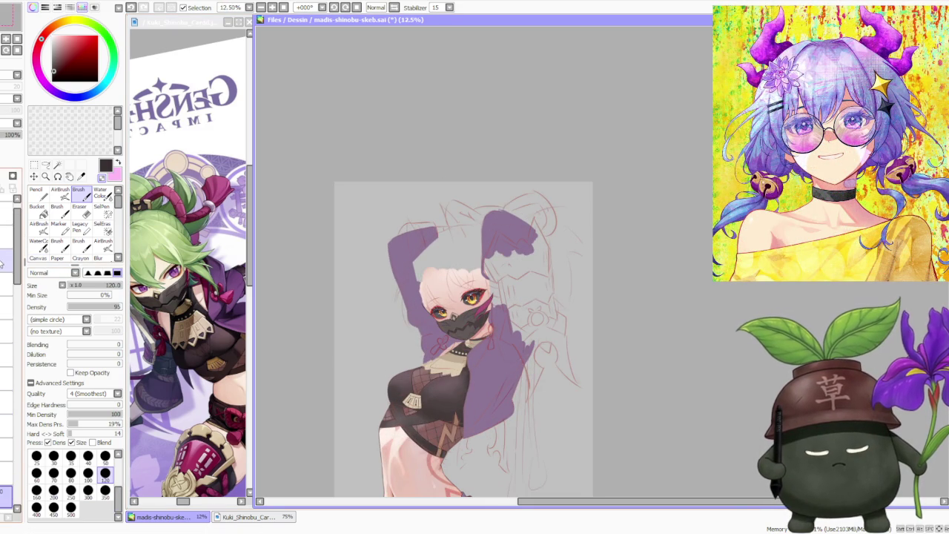
pyautogui.scroll(1, 474, 304)
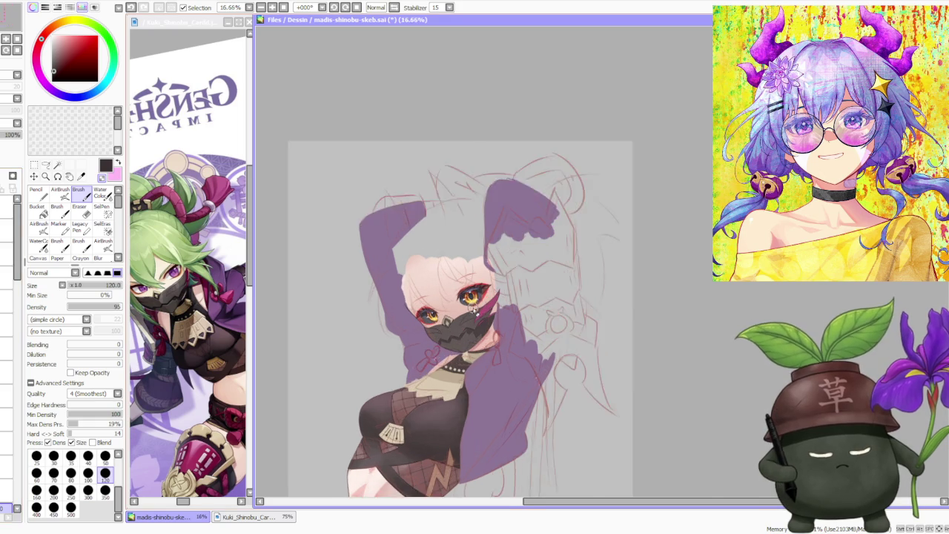
pyautogui.scroll(1, 475, 304)
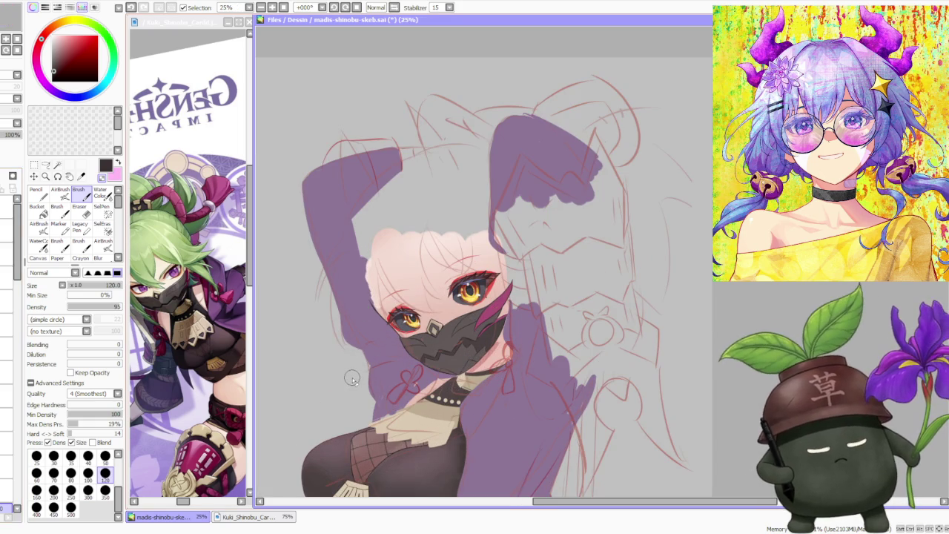
pyautogui.scroll(-1, 409, 345)
pyautogui.scroll(1, 441, 322)
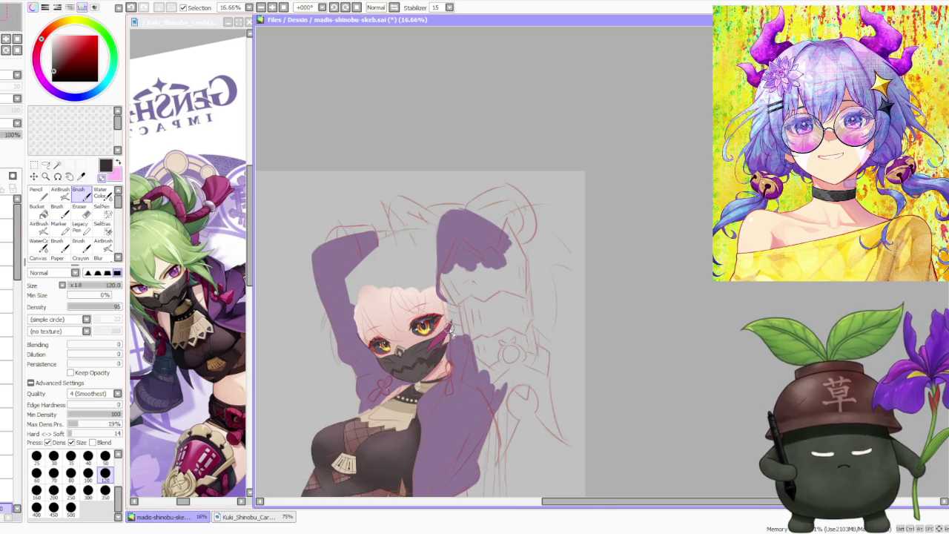
pyautogui.scroll(-2, 448, 327)
pyautogui.scroll(-1, 445, 326)
pyautogui.scroll(1, 441, 325)
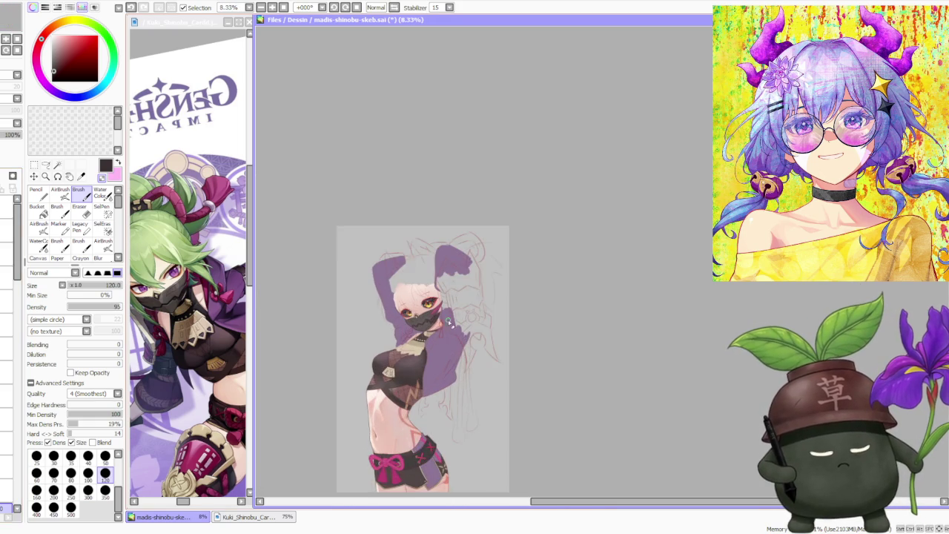
pyautogui.scroll(2, 433, 324)
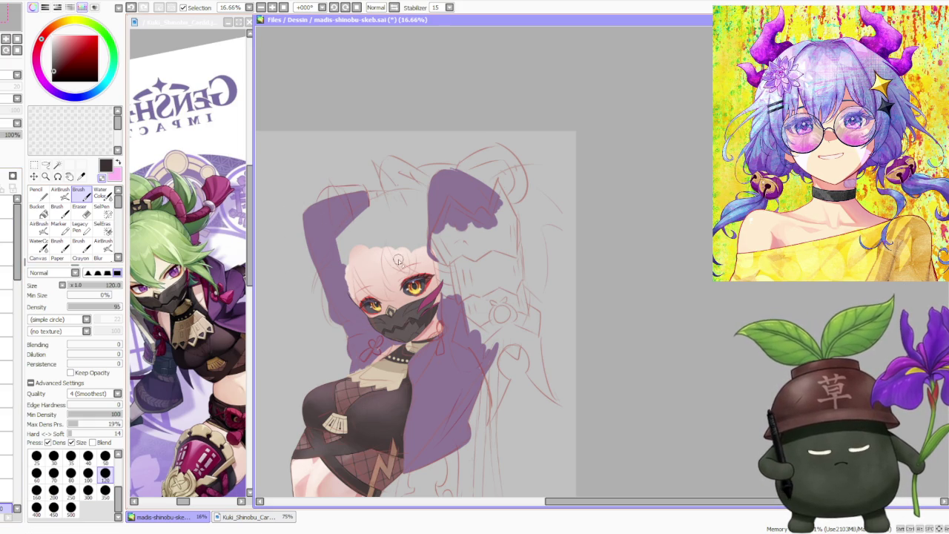
pyautogui.scroll(4, 398, 265)
pyautogui.scroll(-2, 371, 293)
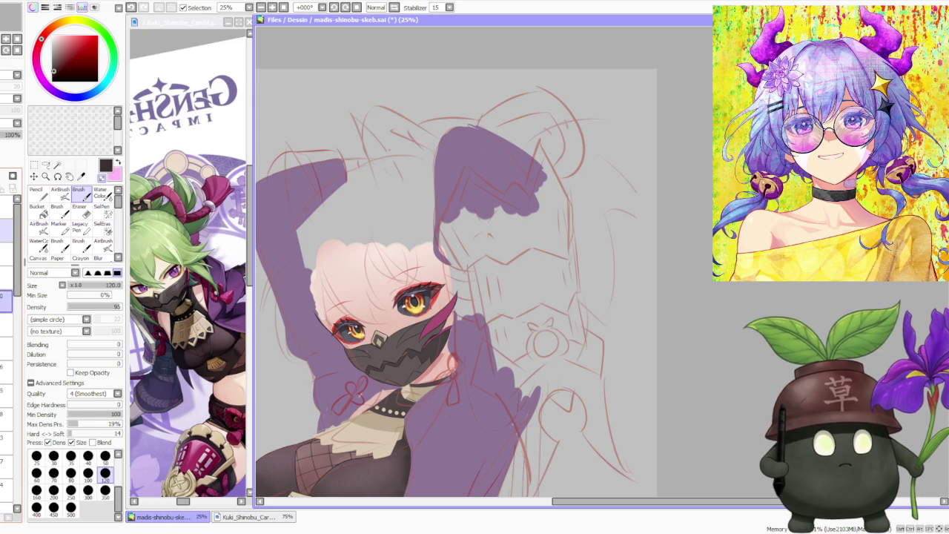
pyautogui.scroll(-1, 697, 276)
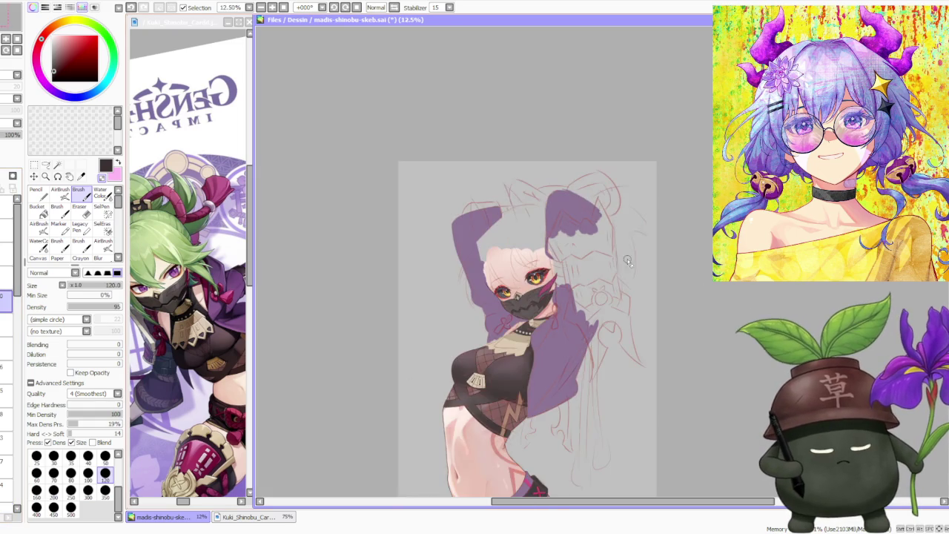
pyautogui.scroll(1, 629, 259)
pyautogui.scroll(-2, 430, 267)
pyautogui.scroll(-1, 432, 268)
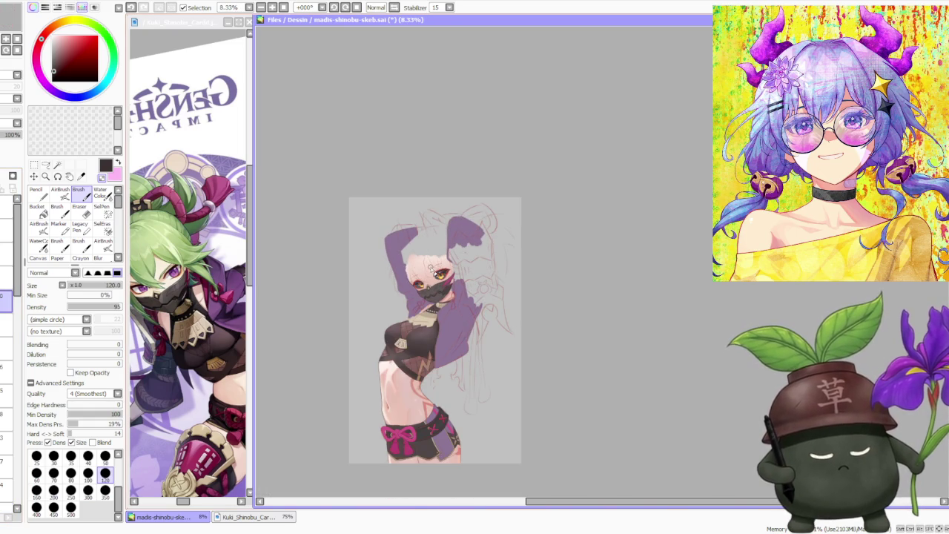
pyautogui.scroll(1, 430, 268)
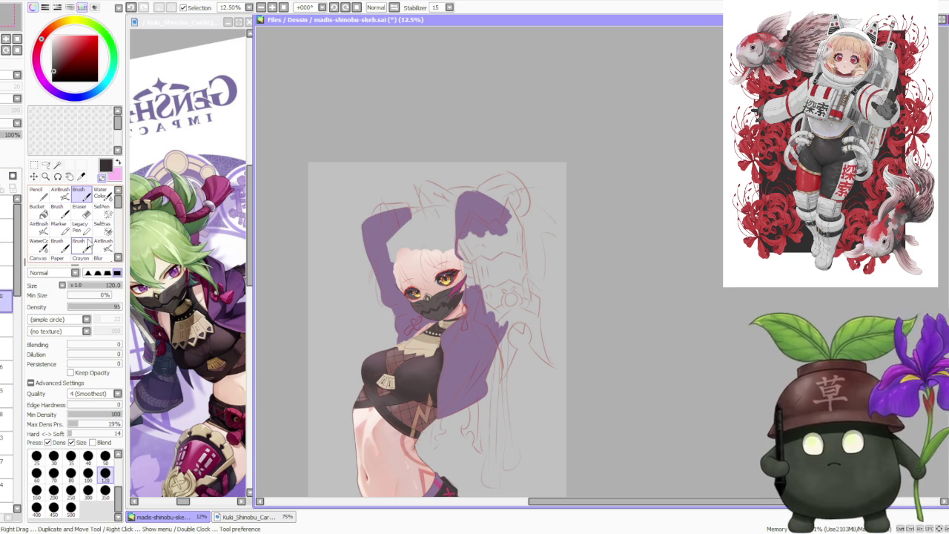
pyautogui.keyDown('alt'); pyautogui.click(175, 254); pyautogui.keyUp('alt')
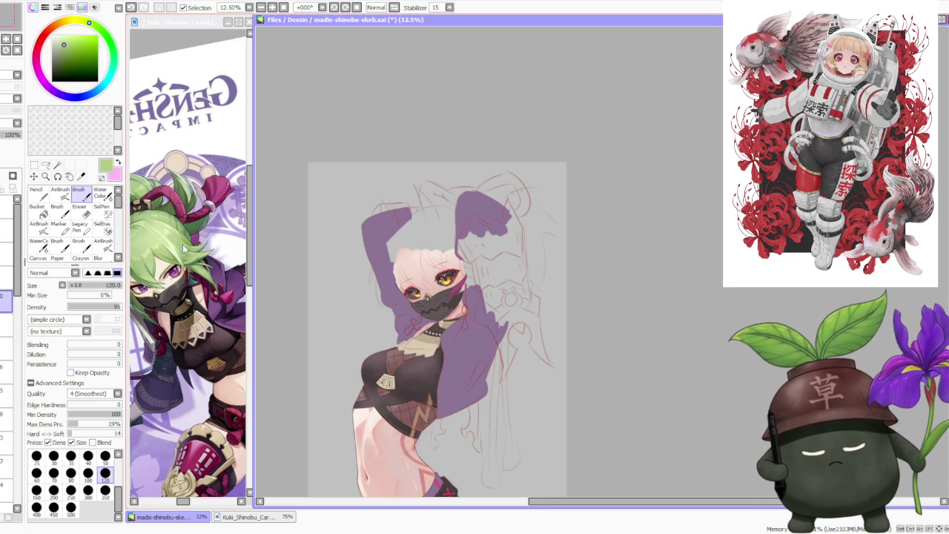
pyautogui.click(105, 489)
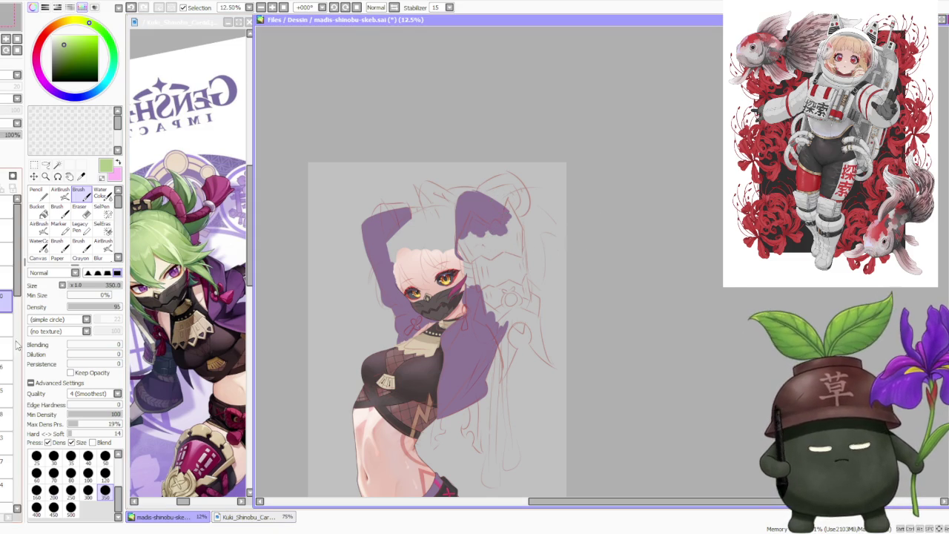
# Step: Toggle undo/redo on the purple paint, then extend the black top down the torso's right side
pyautogui.scroll(-3, 17, 311)
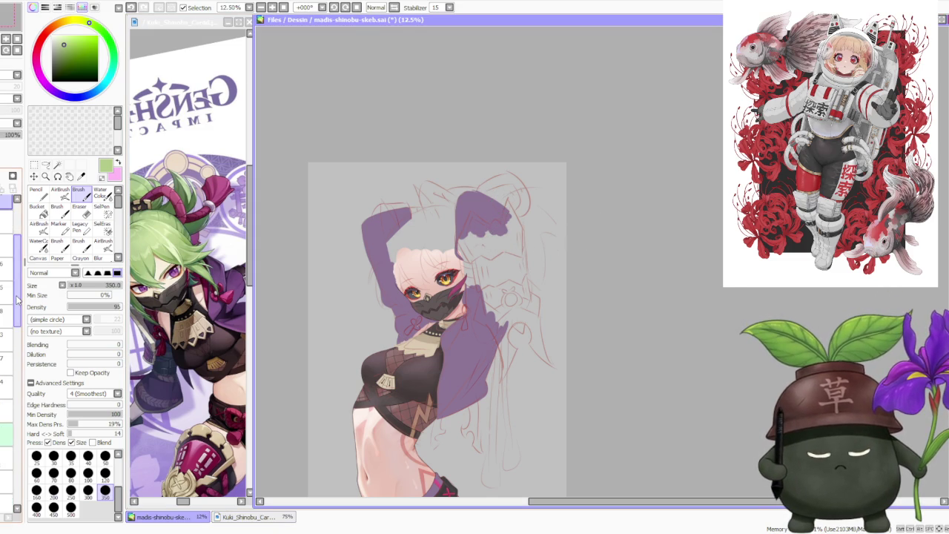
pyautogui.scroll(-1, 18, 301)
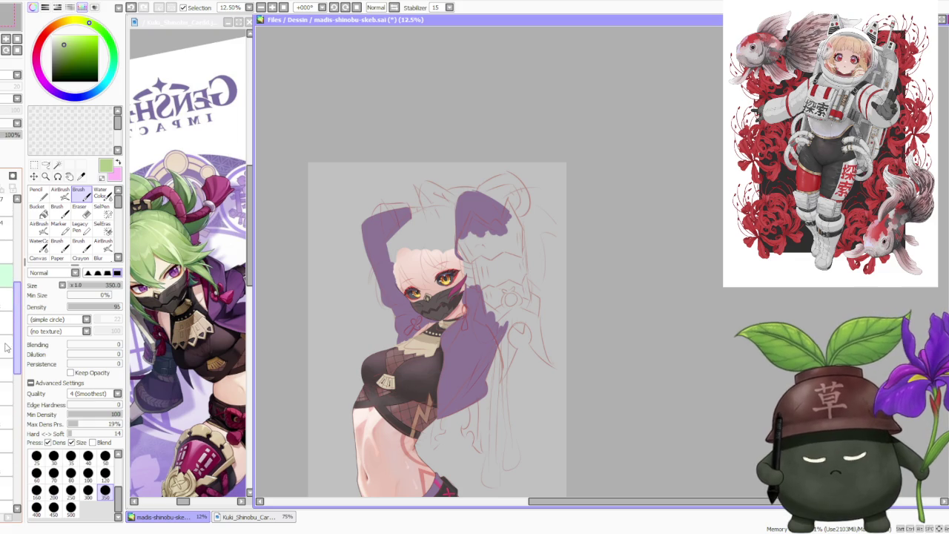
pyautogui.hotkey('ctrl', 'z')
pyautogui.hotkey('ctrl', 'y')
pyautogui.hotkey('ctrl', 'z')
pyautogui.hotkey('ctrl', 'y')
pyautogui.hotkey('ctrl', 'z')
pyautogui.hotkey('ctrl', 'y')
pyautogui.hotkey('ctrl', 'z')
pyautogui.hotkey('ctrl', 'y')
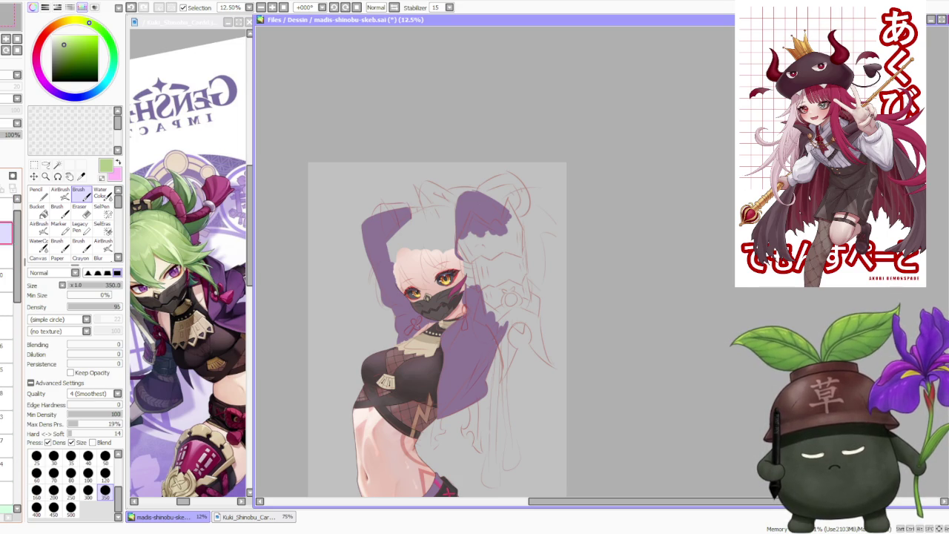
pyautogui.moveTo(464, 295); pyautogui.dragTo(441, 410)
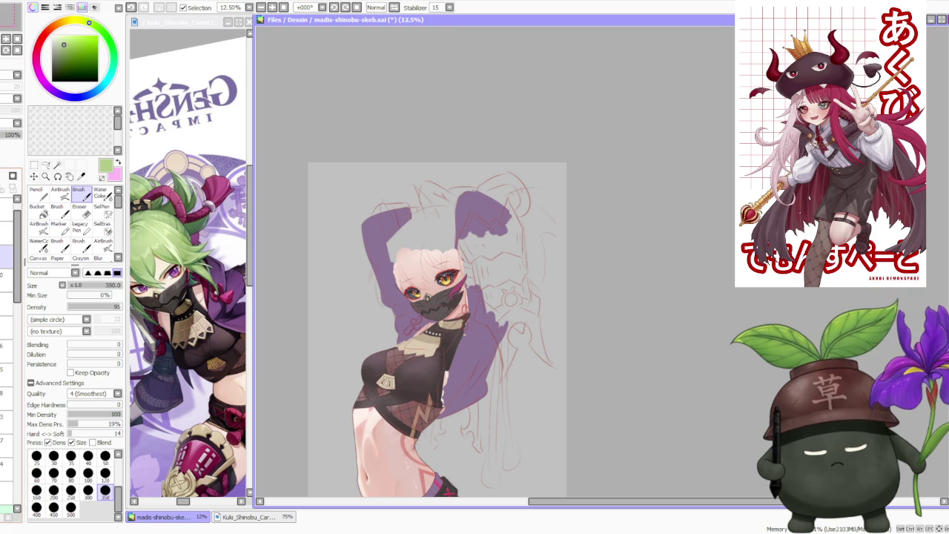
pyautogui.scroll(5, 417, 383)
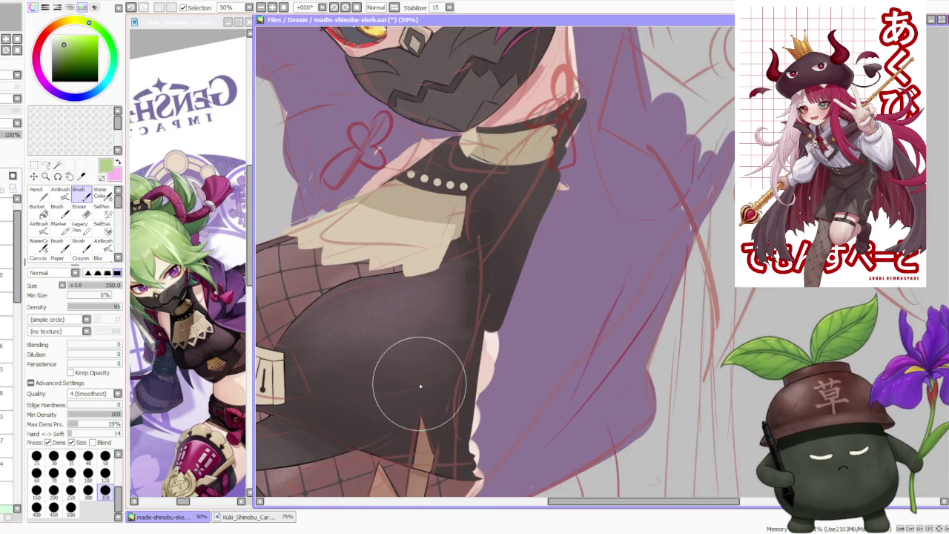
# Step: Undo the dark extension on the torso's right side and reframe the canvas slightly lower
pyautogui.scroll(-5, 418, 383)
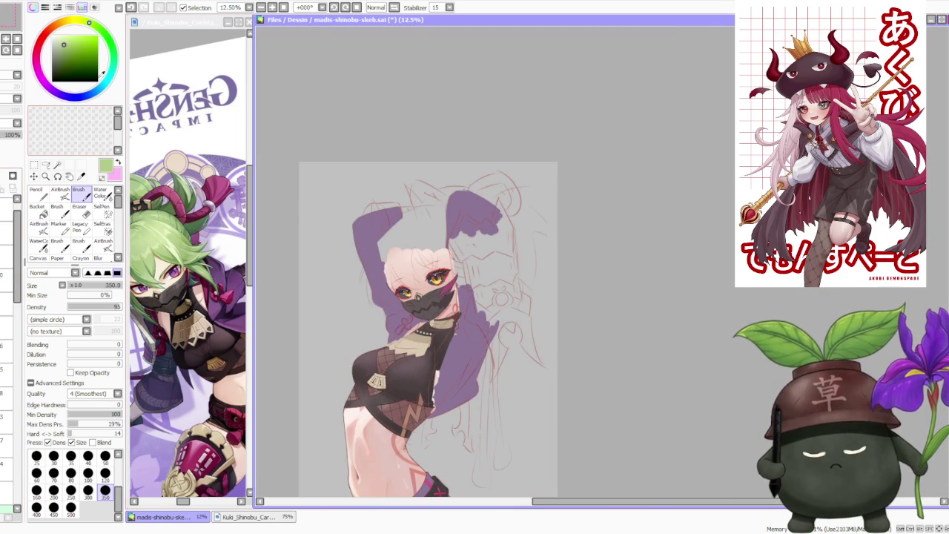
pyautogui.click(131, 8)
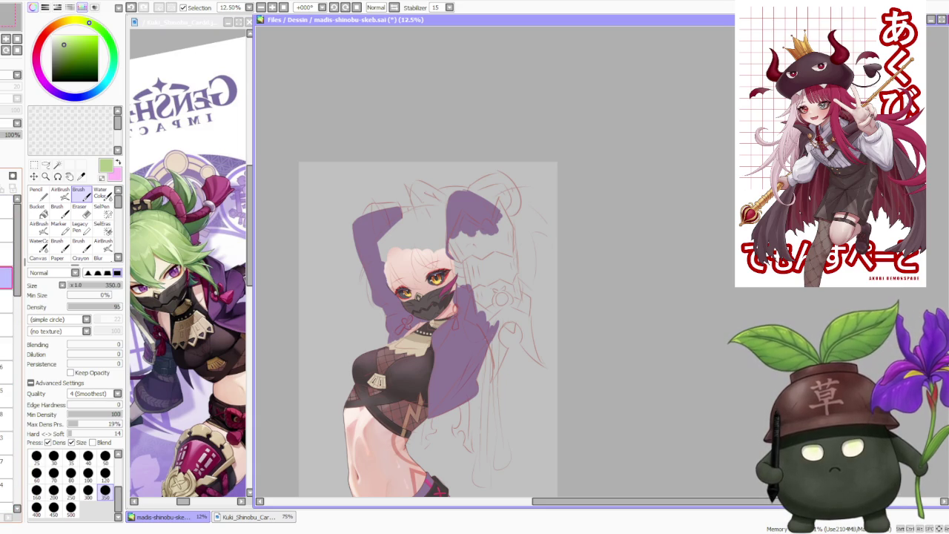
pyautogui.scroll(-1, 515, 239)
pyautogui.scroll(1, 514, 238)
pyautogui.scroll(1, 510, 247)
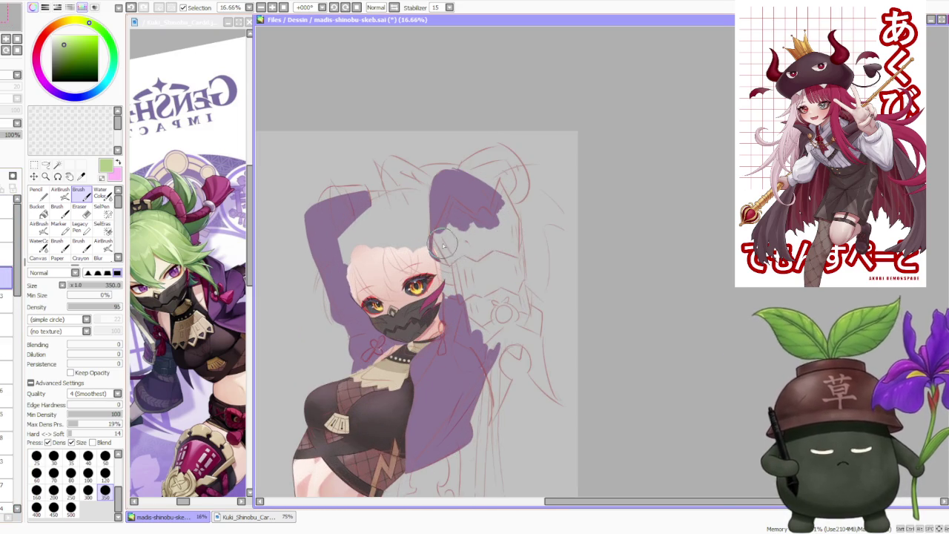
pyautogui.scroll(-1, 449, 247)
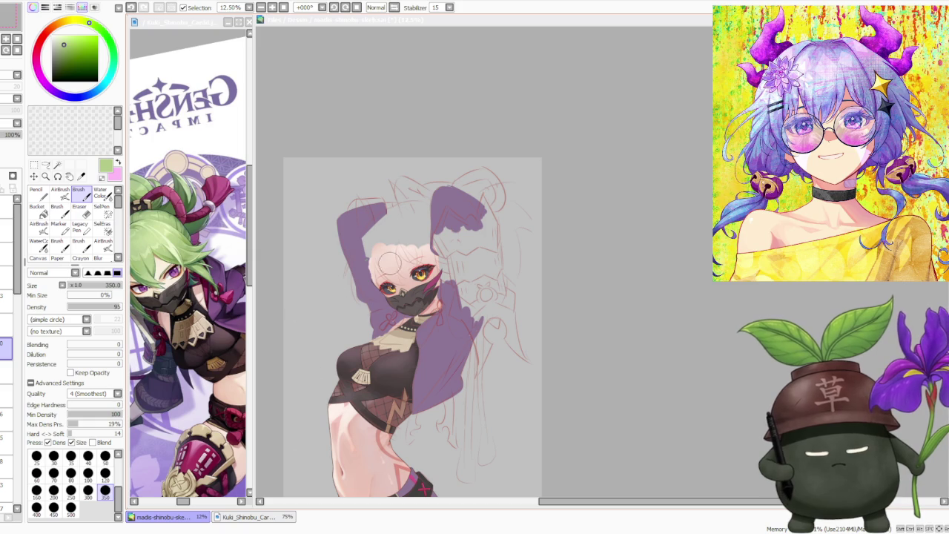
pyautogui.moveTo(478, 284); pyautogui.dragTo(486, 310)
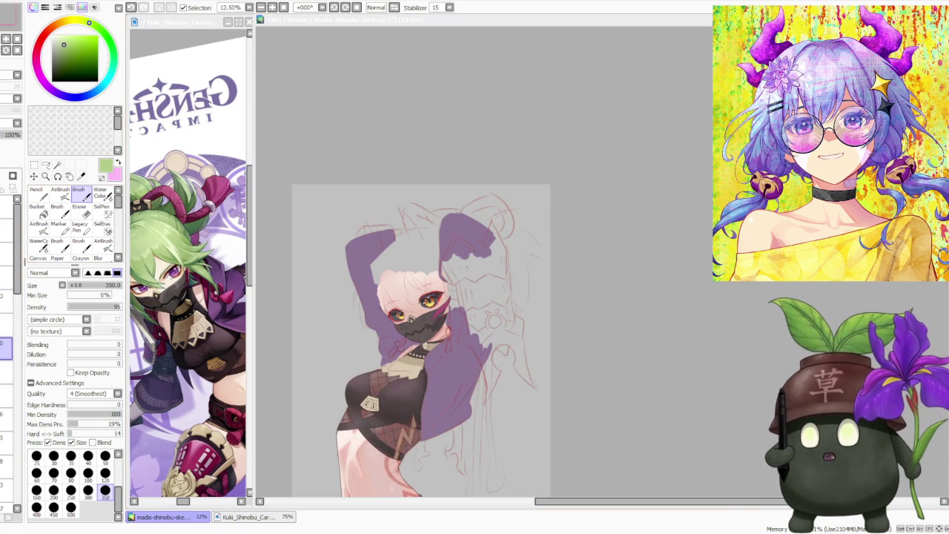
# Step: Enlarge the brush to 500 and lay the first green strand over the head
pyautogui.click(682, 308)
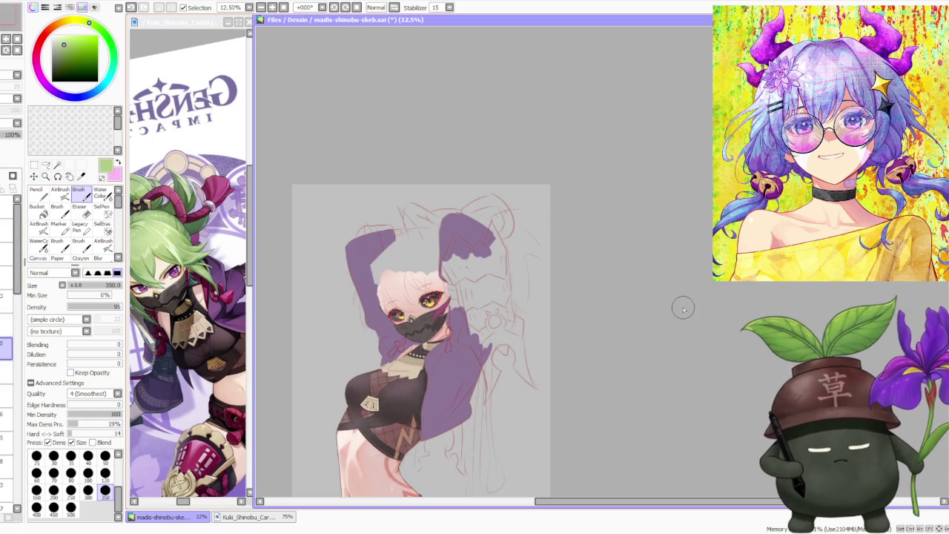
pyautogui.scroll(1, 415, 267)
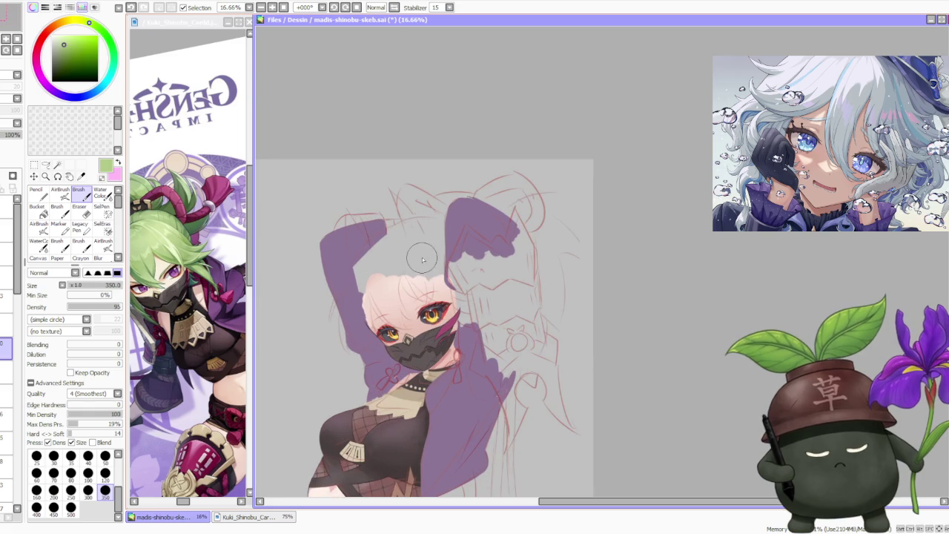
pyautogui.press(']')
pyautogui.press(']')
pyautogui.press(']')
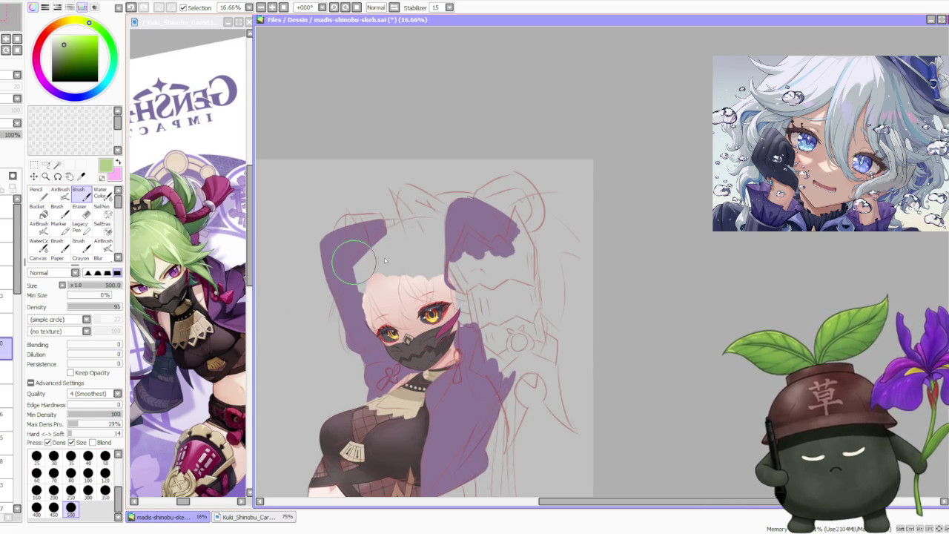
pyautogui.scroll(1, 388, 269)
pyautogui.moveTo(389, 269); pyautogui.dragTo(387, 317)
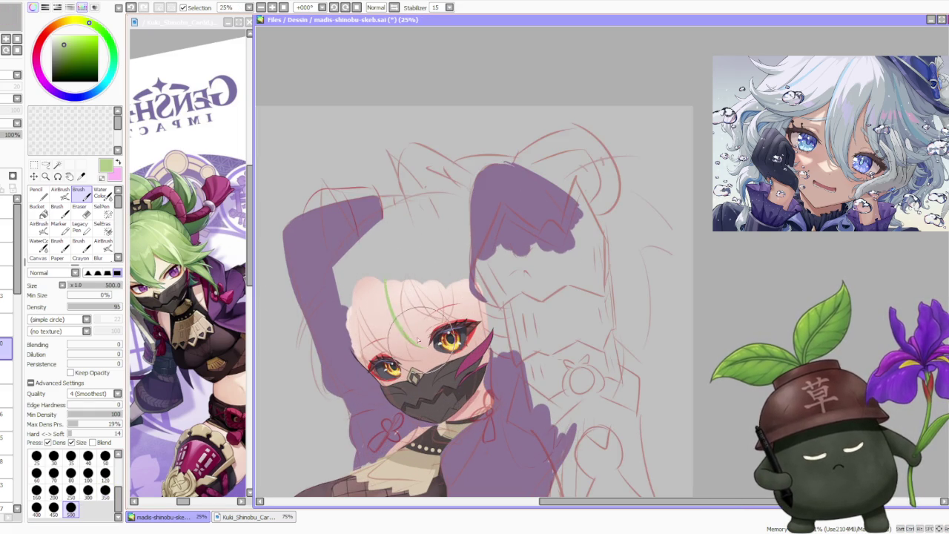
# Step: Paint several light green strands over the face's left side, undoing the diagonal stroke
pyautogui.moveTo(386, 297); pyautogui.dragTo(414, 354)
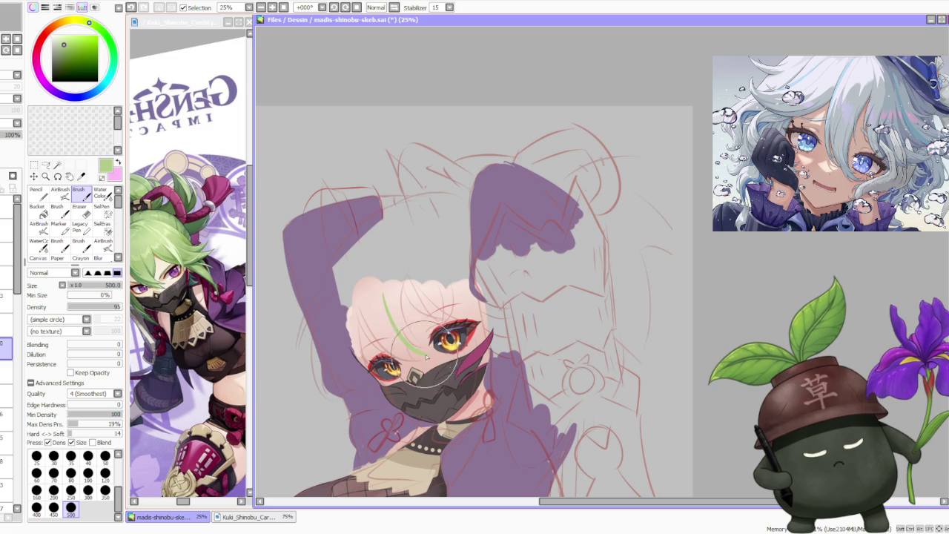
pyautogui.moveTo(369, 295); pyautogui.dragTo(399, 335)
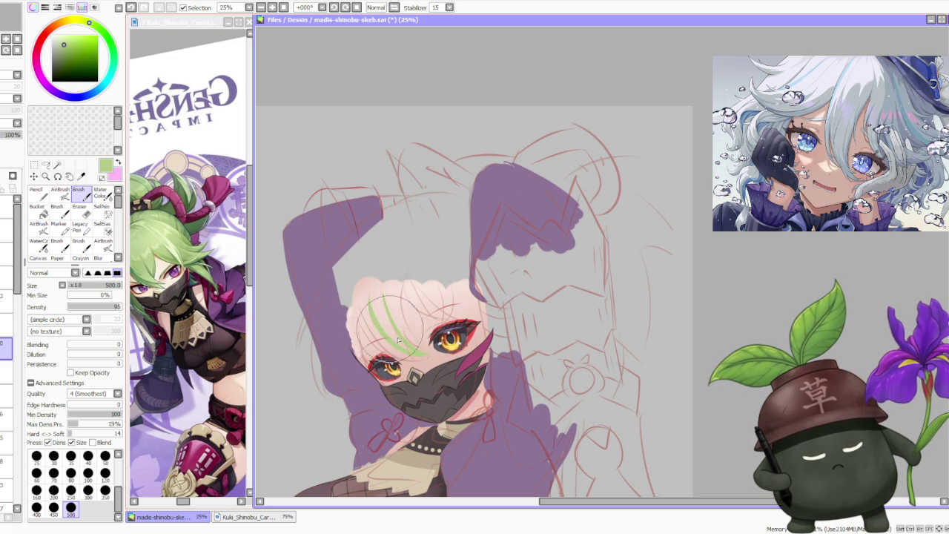
pyautogui.moveTo(362, 296); pyautogui.dragTo(413, 354)
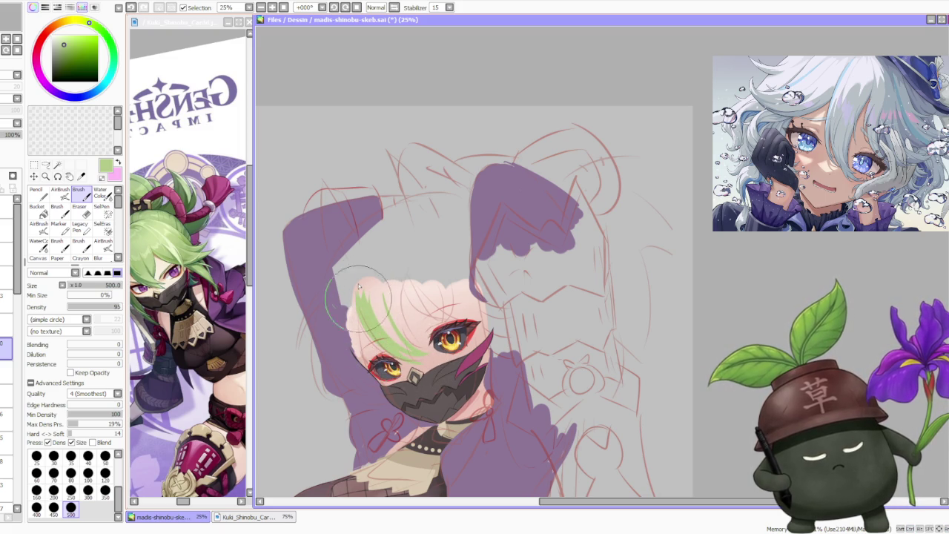
pyautogui.moveTo(362, 295)
pyautogui.mouseDown()
pyautogui.moveTo(354, 320)
pyautogui.moveTo(382, 349)
pyautogui.mouseUp()
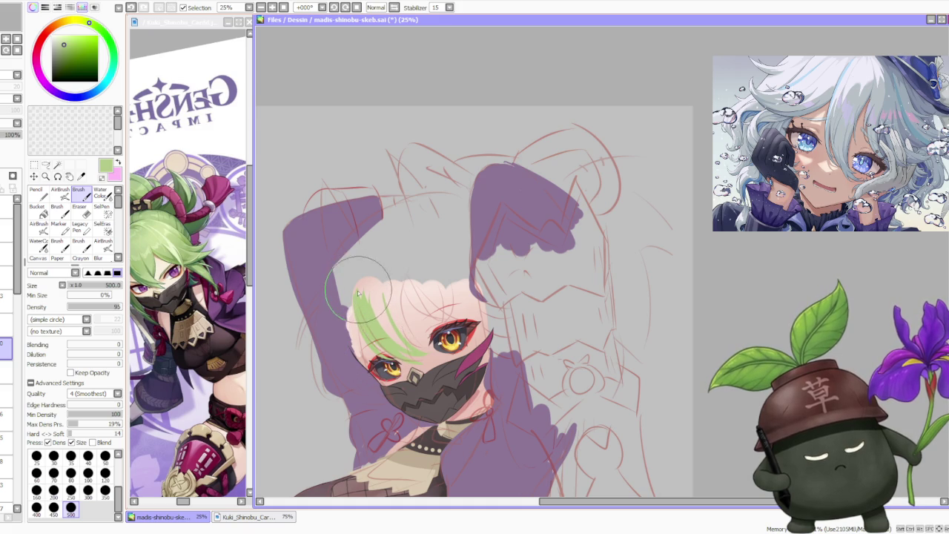
pyautogui.moveTo(349, 295)
pyautogui.mouseDown()
pyautogui.moveTo(400, 353)
pyautogui.moveTo(371, 296)
pyautogui.mouseUp()
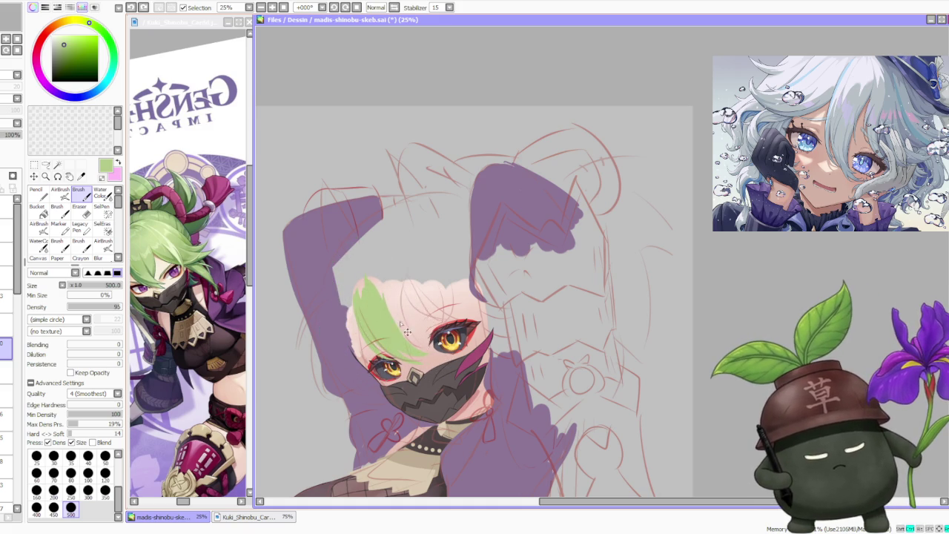
pyautogui.hotkey('ctrl', 'z')
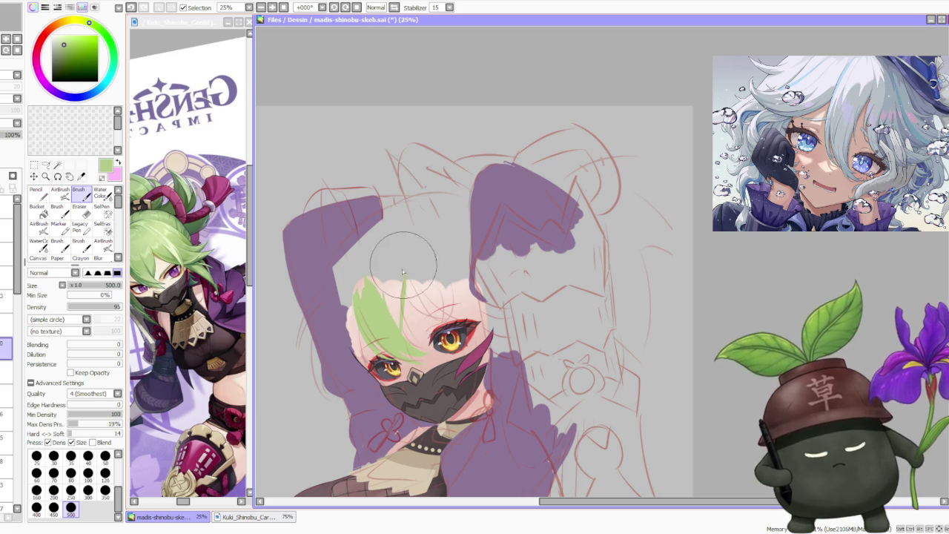
pyautogui.hotkey('ctrl', 'z')
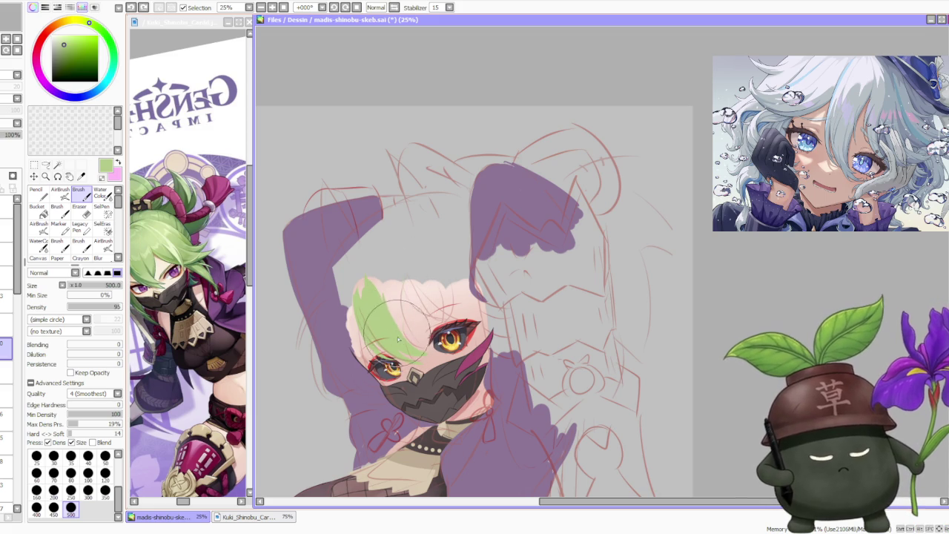
# Step: Repaint the upper-left hair edge and thicken the left strand, checking the Kuki_Shinobu reference
pyautogui.moveTo(404, 333); pyautogui.dragTo(400, 285)
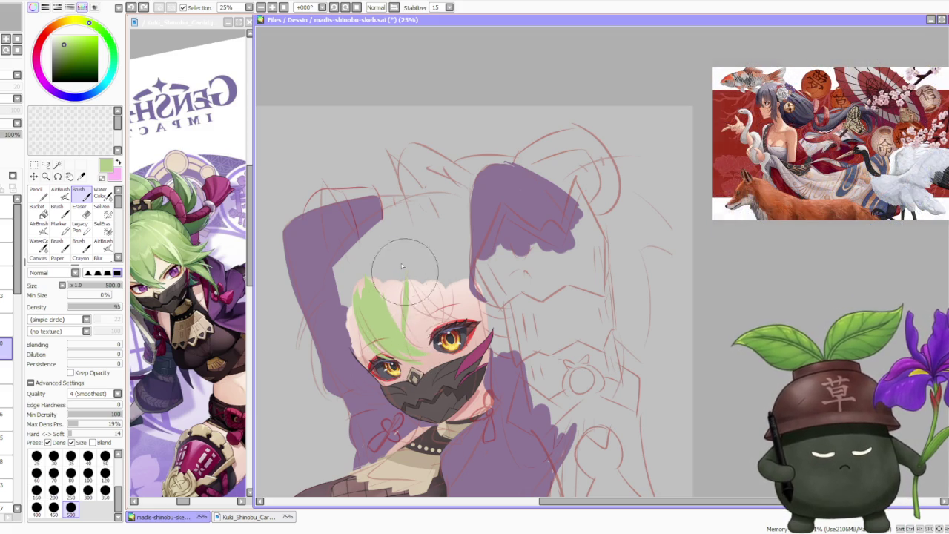
pyautogui.moveTo(404, 327)
pyautogui.mouseDown()
pyautogui.moveTo(401, 267)
pyautogui.moveTo(397, 316)
pyautogui.moveTo(405, 299)
pyautogui.moveTo(354, 324)
pyautogui.mouseUp()
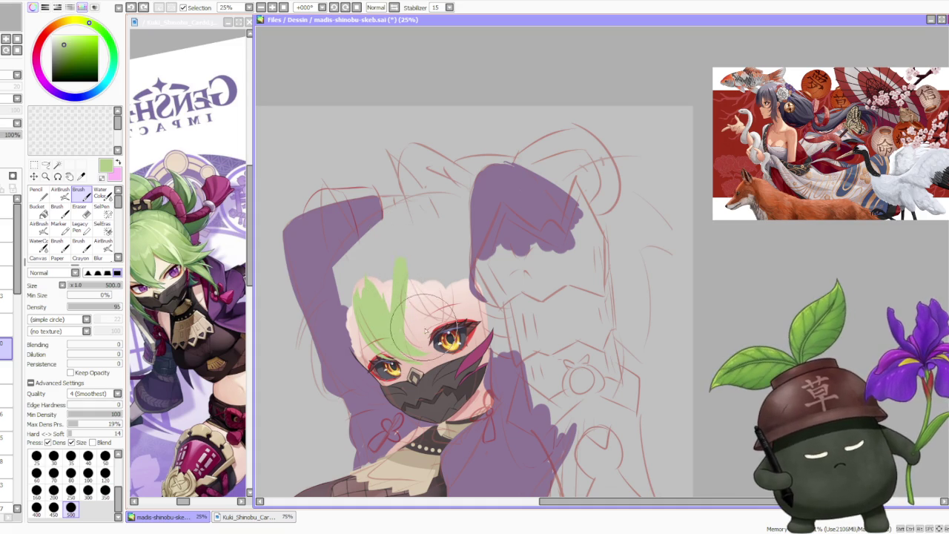
pyautogui.moveTo(354, 324); pyautogui.dragTo(356, 295)
pyautogui.click(184, 488)
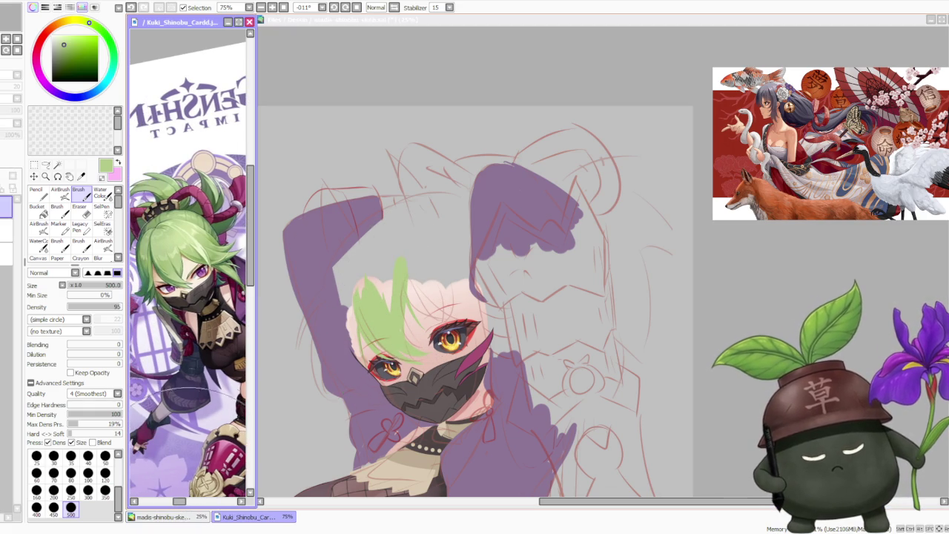
pyautogui.click(361, 250)
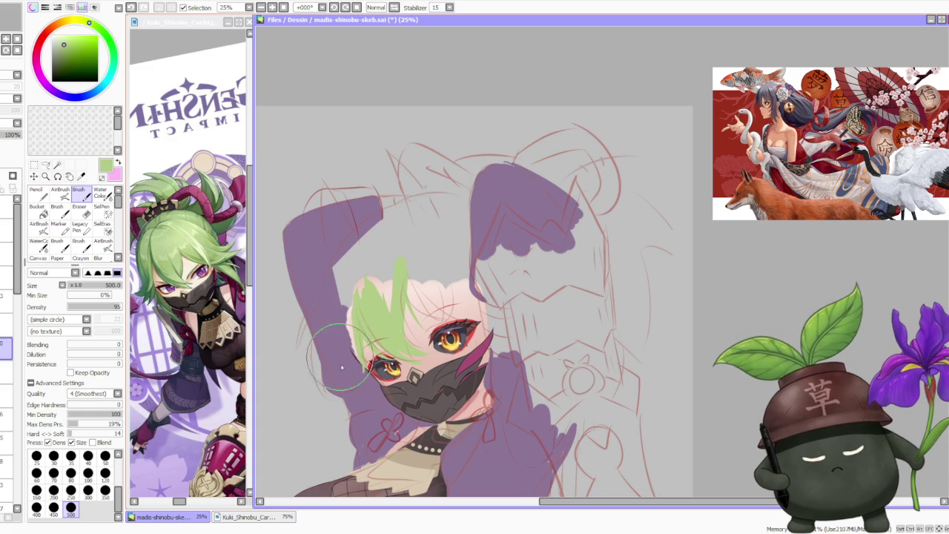
pyautogui.moveTo(326, 386); pyautogui.dragTo(336, 311)
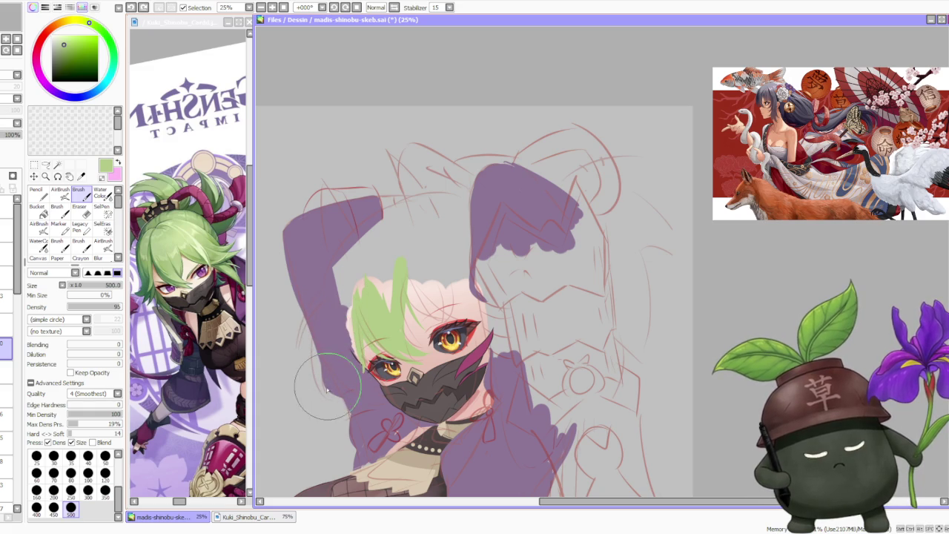
pyautogui.moveTo(336, 376); pyautogui.dragTo(336, 318)
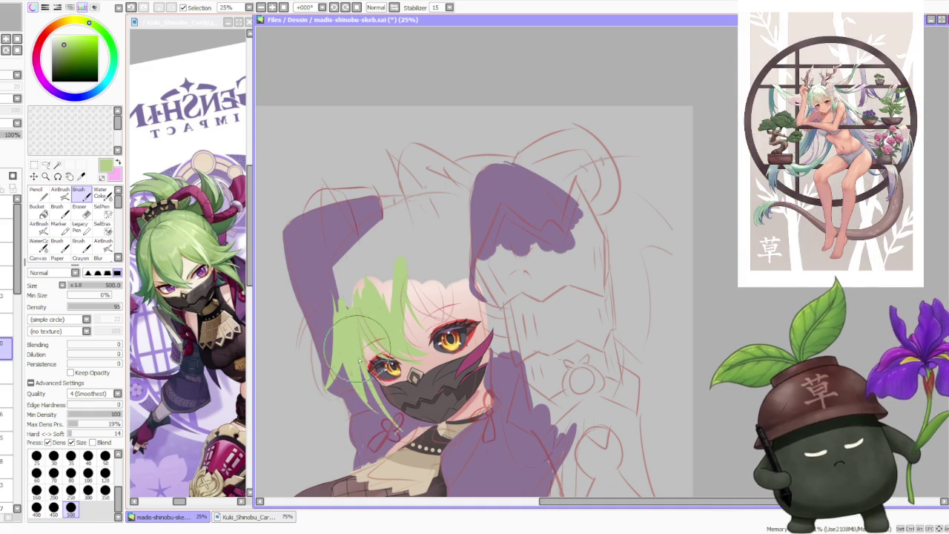
# Step: Paint long green strands down the hair's left side and extend the hair up-right
pyautogui.moveTo(335, 300)
pyautogui.mouseDown()
pyautogui.moveTo(379, 404)
pyautogui.moveTo(430, 441)
pyautogui.mouseUp()
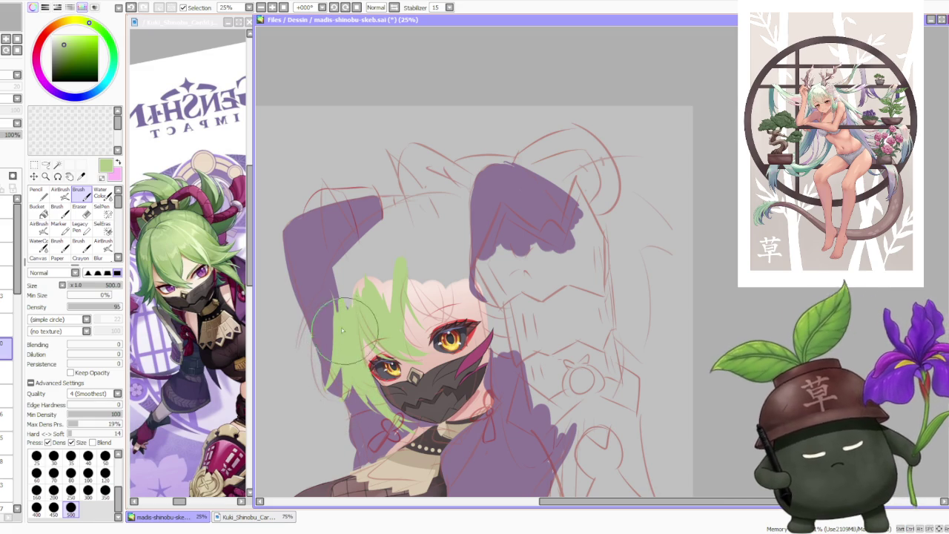
pyautogui.moveTo(346, 243); pyautogui.dragTo(327, 385)
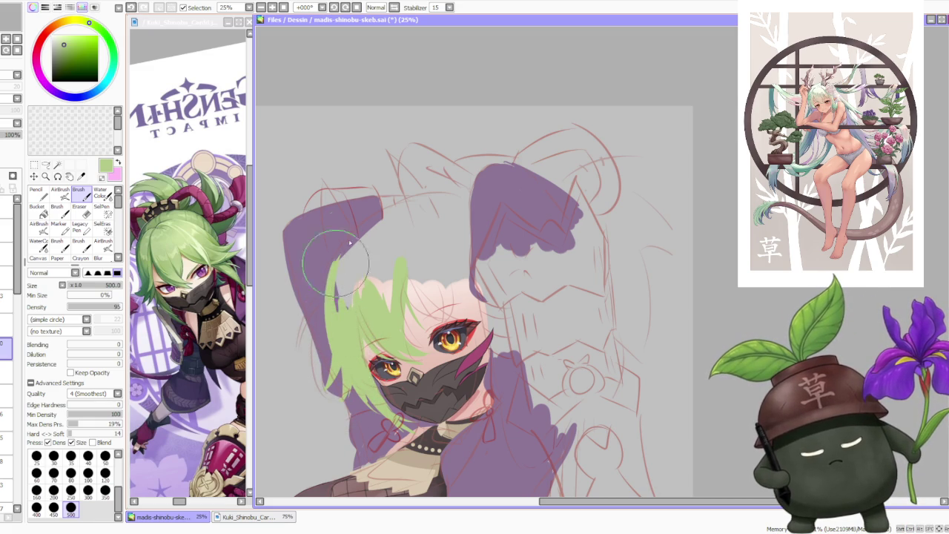
pyautogui.moveTo(349, 245); pyautogui.dragTo(324, 341)
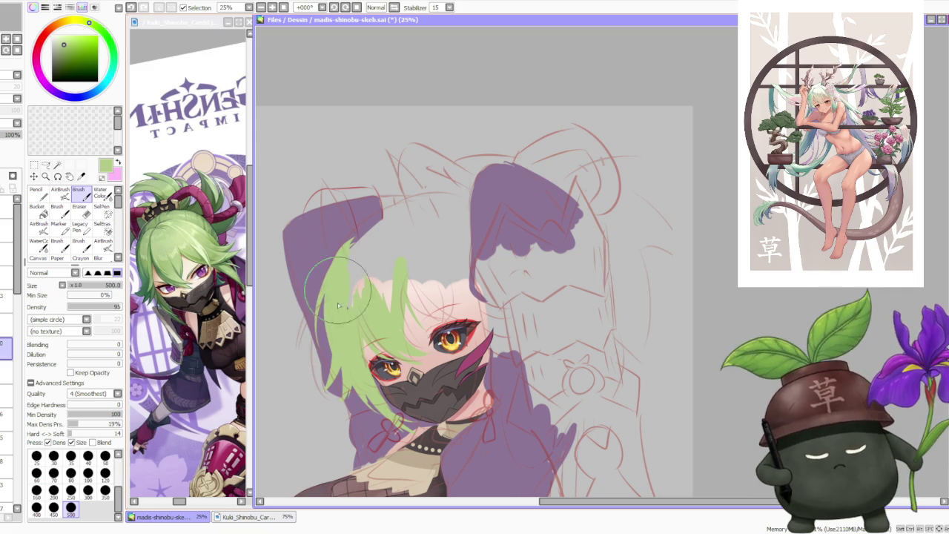
pyautogui.moveTo(355, 267)
pyautogui.mouseDown()
pyautogui.moveTo(370, 237)
pyautogui.moveTo(387, 299)
pyautogui.mouseUp()
# Step: Touch up the hair edges near the eye and spread green over the forehead toward the crown
pyautogui.scroll(-3, 378, 289)
pyautogui.scroll(1, 367, 267)
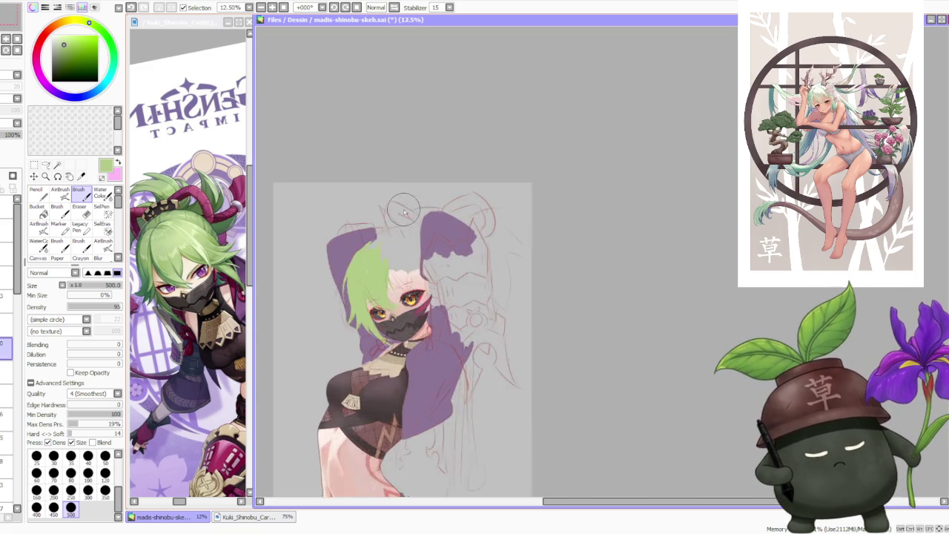
pyautogui.scroll(1, 363, 261)
pyautogui.scroll(1, 364, 261)
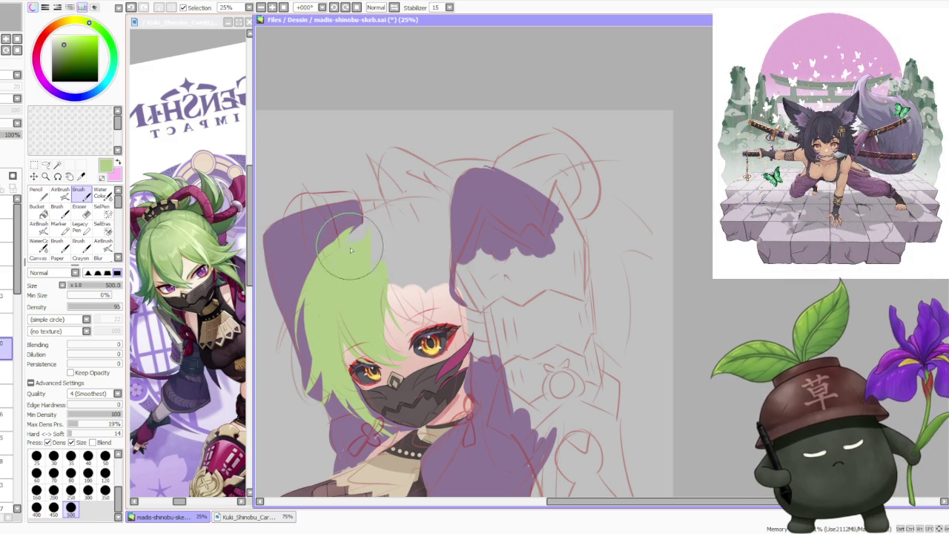
pyautogui.moveTo(376, 286)
pyautogui.mouseDown()
pyautogui.moveTo(421, 331)
pyautogui.moveTo(403, 304)
pyautogui.moveTo(444, 313)
pyautogui.moveTo(379, 278)
pyautogui.moveTo(474, 311)
pyautogui.moveTo(429, 308)
pyautogui.moveTo(392, 289)
pyautogui.moveTo(440, 311)
pyautogui.moveTo(425, 275)
pyautogui.mouseUp()
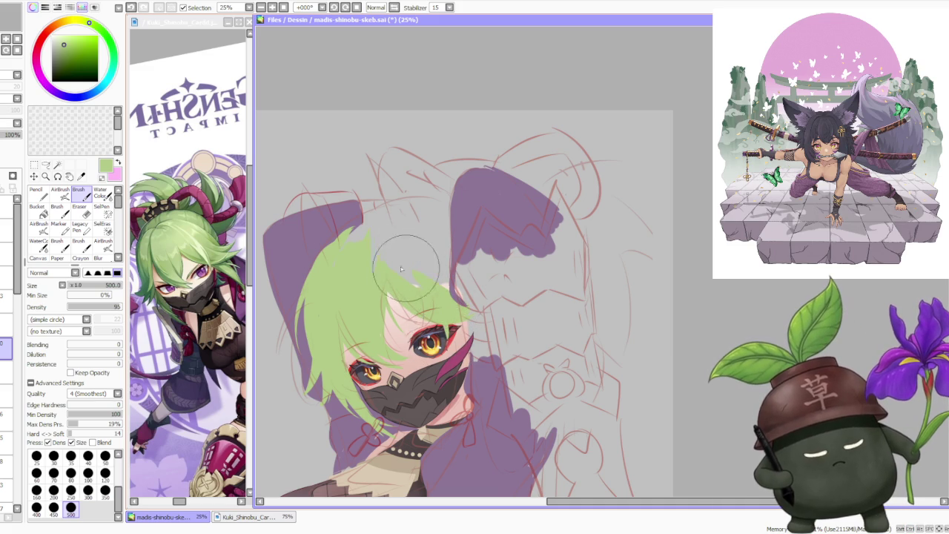
pyautogui.moveTo(425, 292)
pyautogui.mouseDown()
pyautogui.moveTo(379, 295)
pyautogui.moveTo(415, 239)
pyautogui.moveTo(467, 285)
pyautogui.moveTo(434, 239)
pyautogui.moveTo(400, 219)
pyautogui.moveTo(371, 222)
pyautogui.moveTo(314, 288)
pyautogui.moveTo(375, 224)
pyautogui.moveTo(452, 237)
pyautogui.moveTo(421, 232)
pyautogui.mouseUp()
pyautogui.scroll(-1, 421, 232)
pyautogui.scroll(-1, 401, 230)
pyautogui.scroll(1, 379, 229)
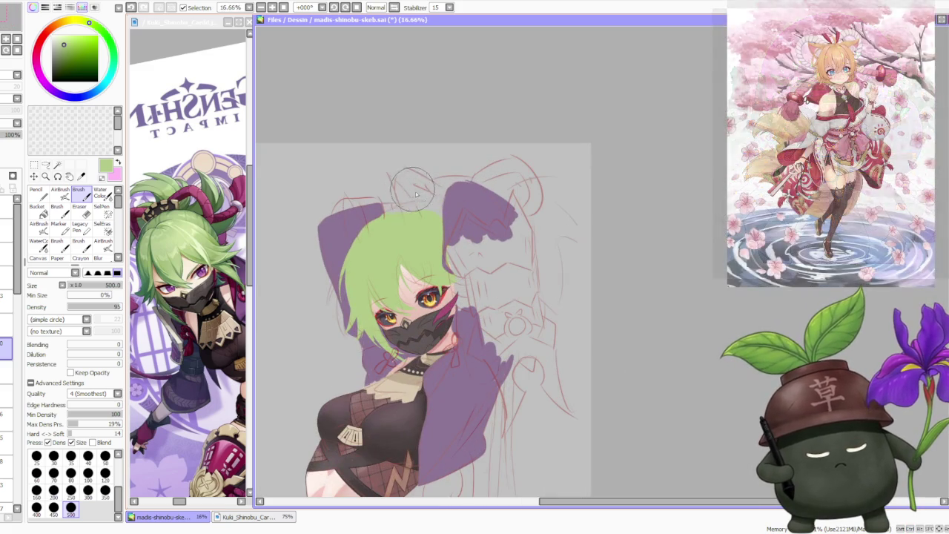
pyautogui.scroll(1, 379, 228)
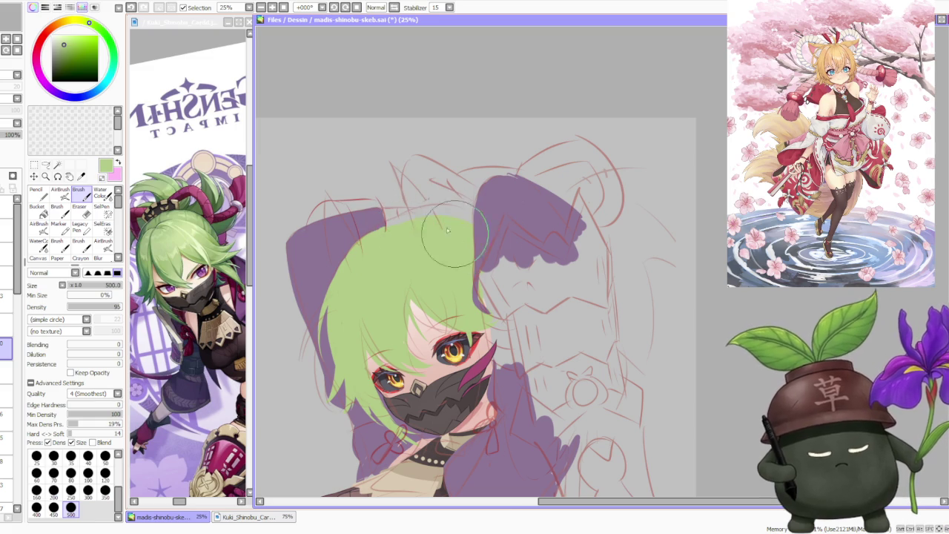
pyautogui.scroll(-2, 415, 245)
pyautogui.scroll(-1, 437, 252)
pyautogui.scroll(1, 462, 263)
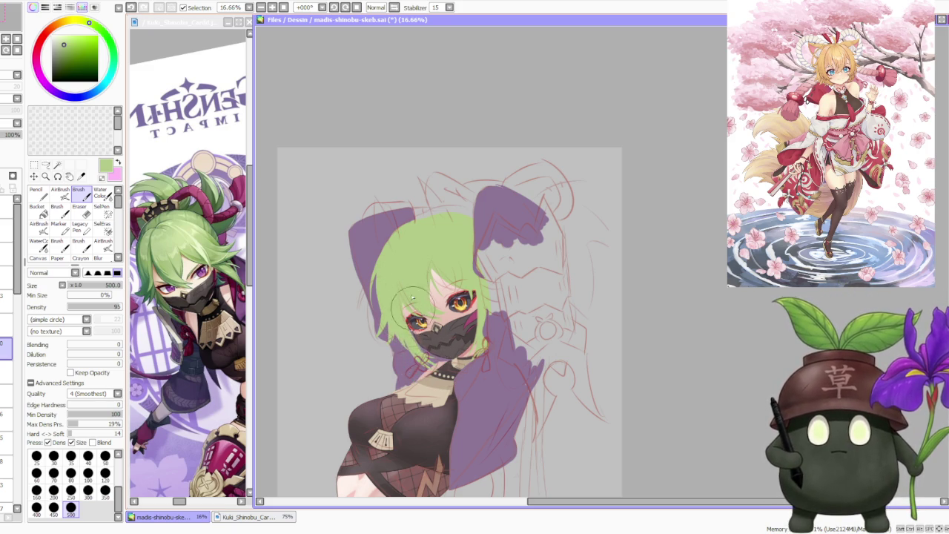
pyautogui.scroll(-1, 419, 245)
pyautogui.scroll(1, 436, 222)
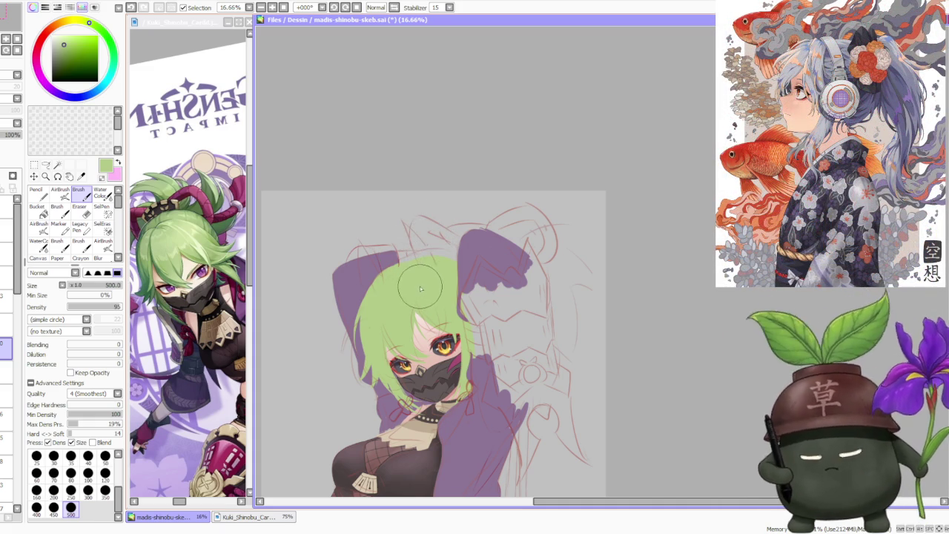
pyautogui.moveTo(416, 285); pyautogui.dragTo(374, 306)
pyautogui.scroll(1, 378, 374)
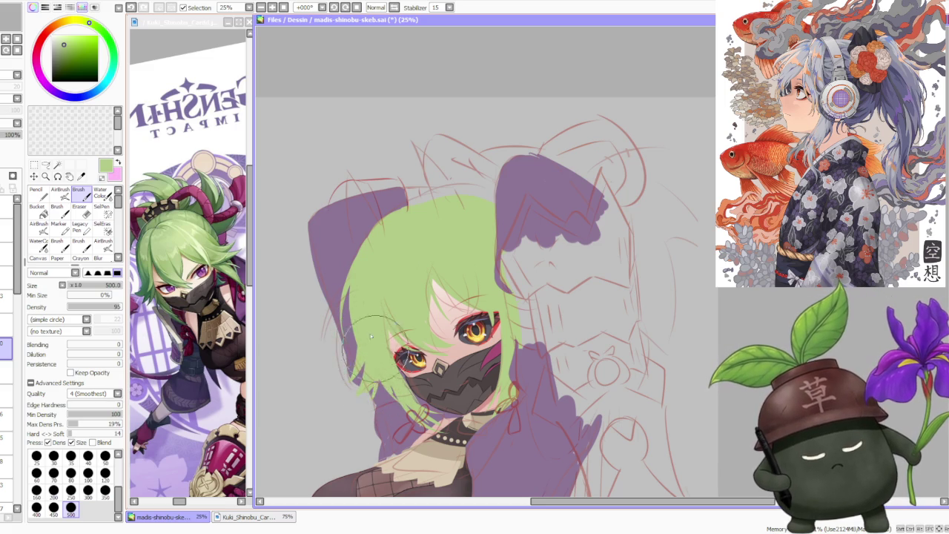
pyautogui.scroll(-2, 427, 251)
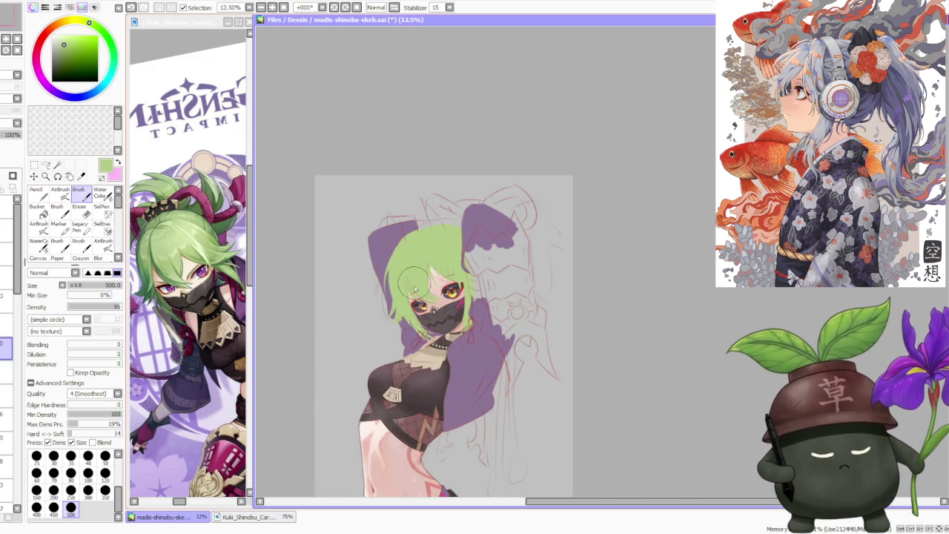
pyautogui.scroll(1, 415, 280)
pyautogui.scroll(1, 412, 290)
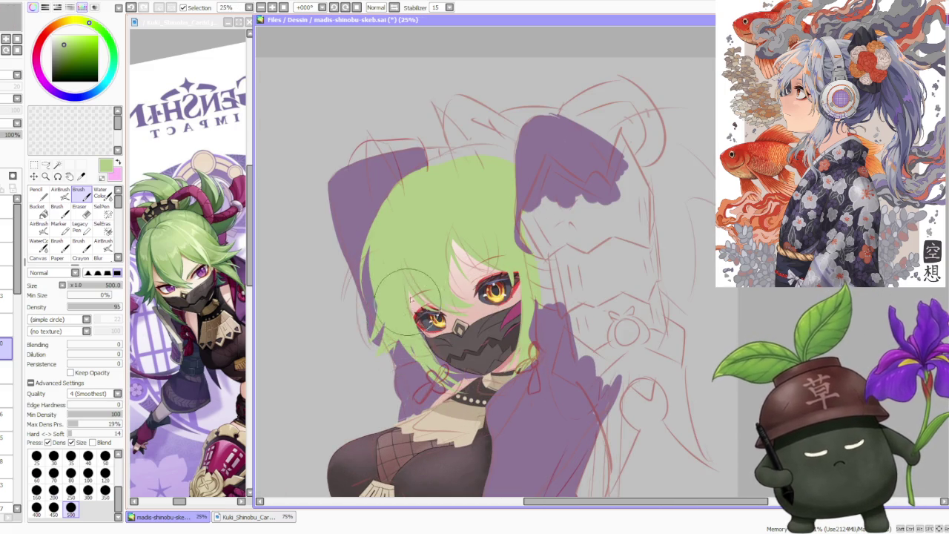
pyautogui.scroll(-2, 408, 300)
pyautogui.scroll(1, 425, 217)
pyautogui.scroll(1, 402, 254)
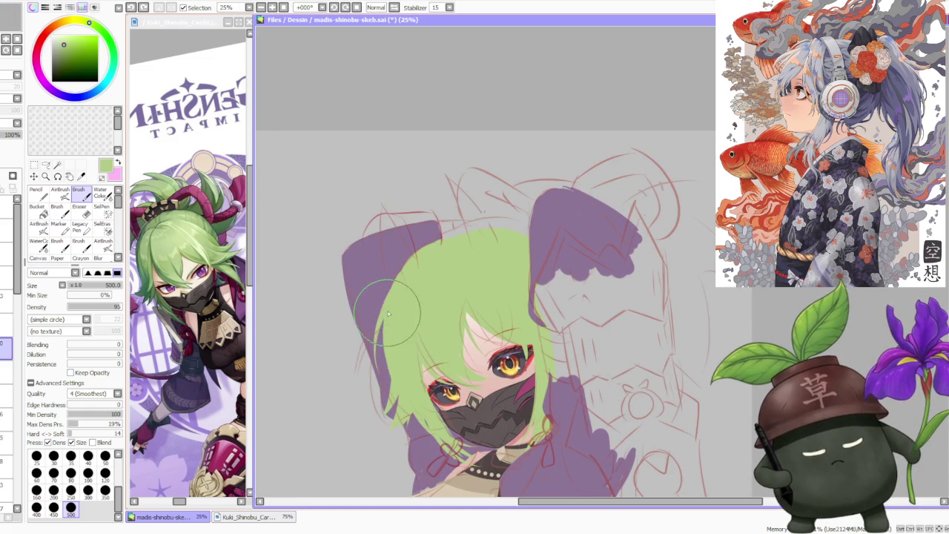
pyautogui.scroll(-2, 400, 311)
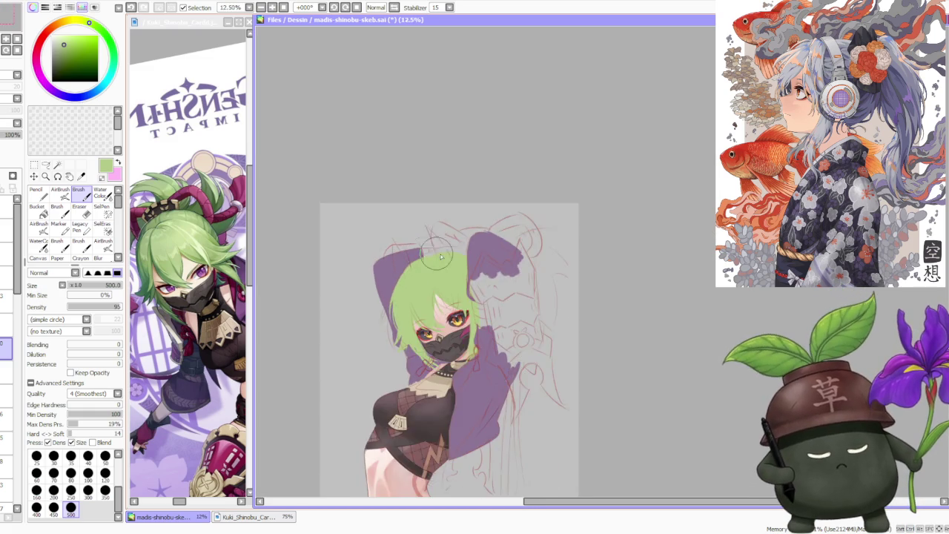
pyautogui.scroll(-1, 432, 252)
pyautogui.scroll(-2, 445, 219)
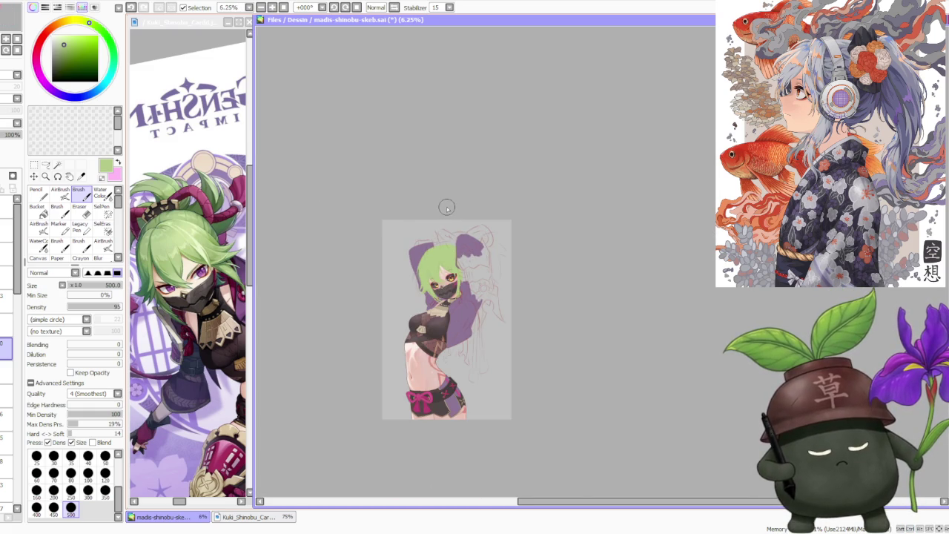
pyautogui.scroll(2, 447, 208)
pyautogui.scroll(3, 441, 214)
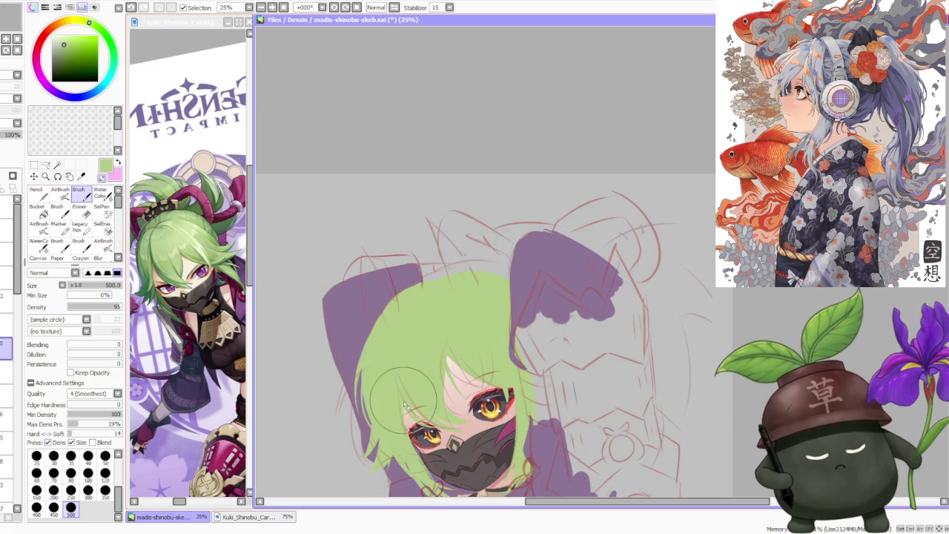
pyautogui.scroll(1, 401, 404)
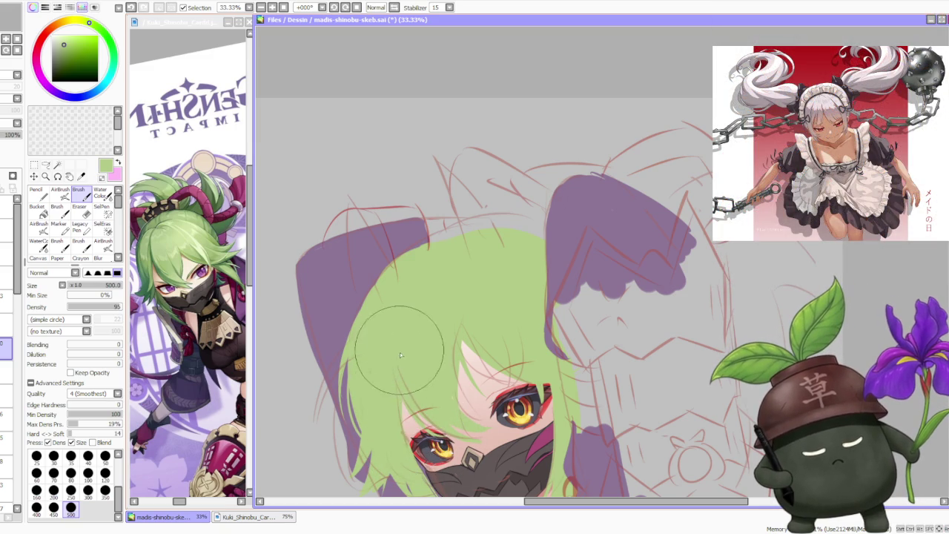
pyautogui.scroll(-2, 438, 443)
pyautogui.scroll(-1, 454, 284)
pyautogui.scroll(-2, 455, 284)
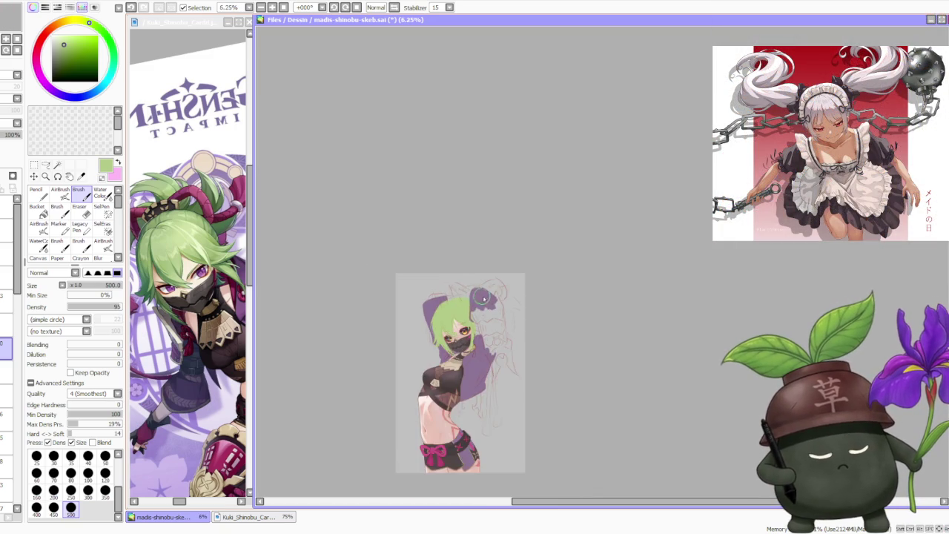
# Step: Undo the last stroke at the top of the hair and repaint it in green
pyautogui.scroll(2, 474, 280)
pyautogui.scroll(1, 493, 276)
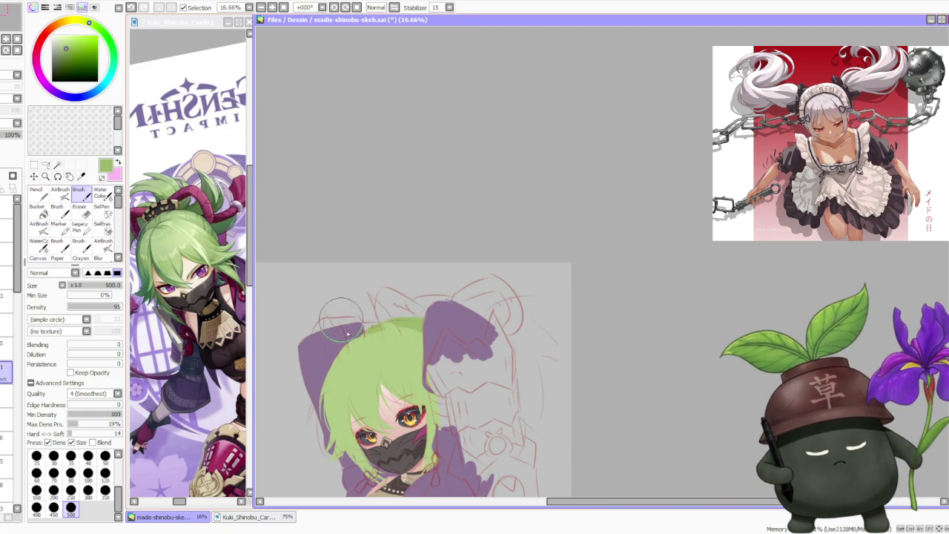
pyautogui.scroll(-3, 371, 282)
pyautogui.scroll(-1, 393, 256)
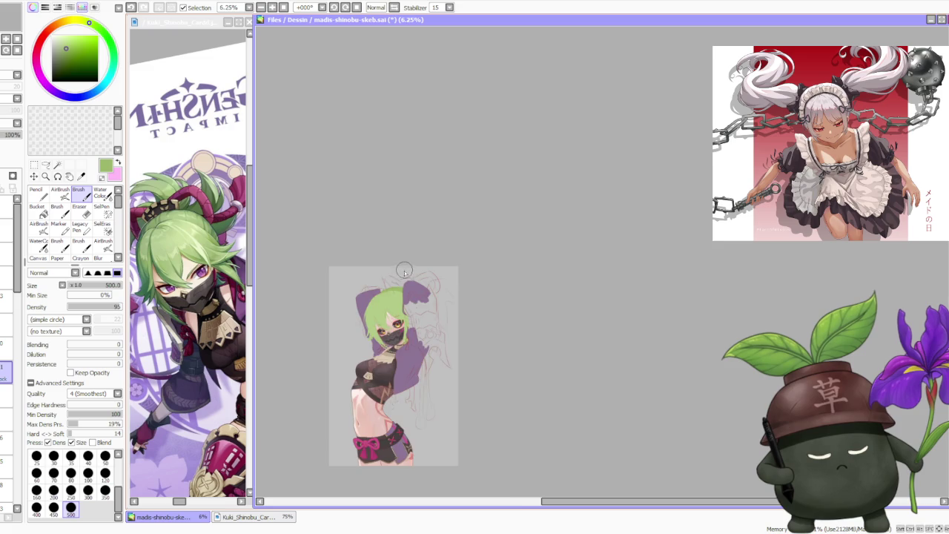
pyautogui.scroll(2, 392, 248)
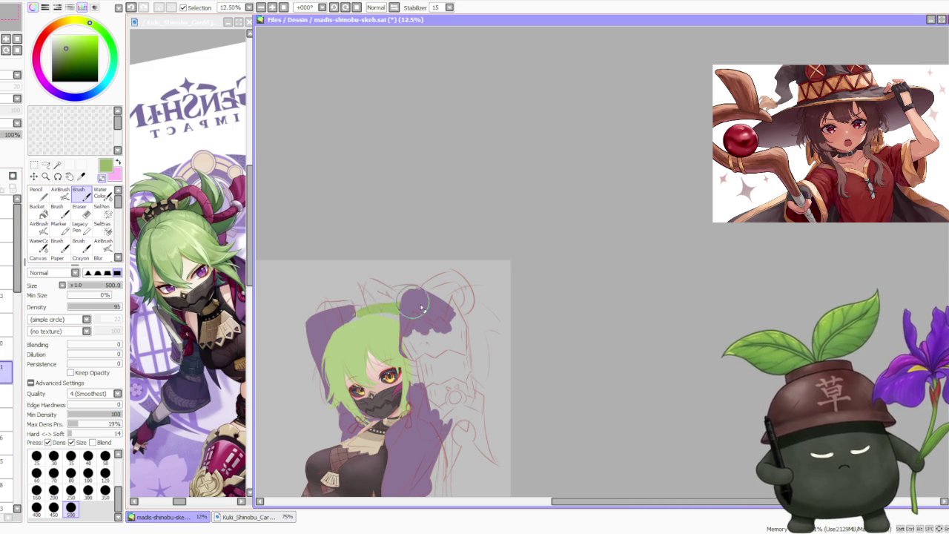
pyautogui.hotkey('ctrl', 'z')
pyautogui.moveTo(349, 336); pyautogui.dragTo(362, 322)
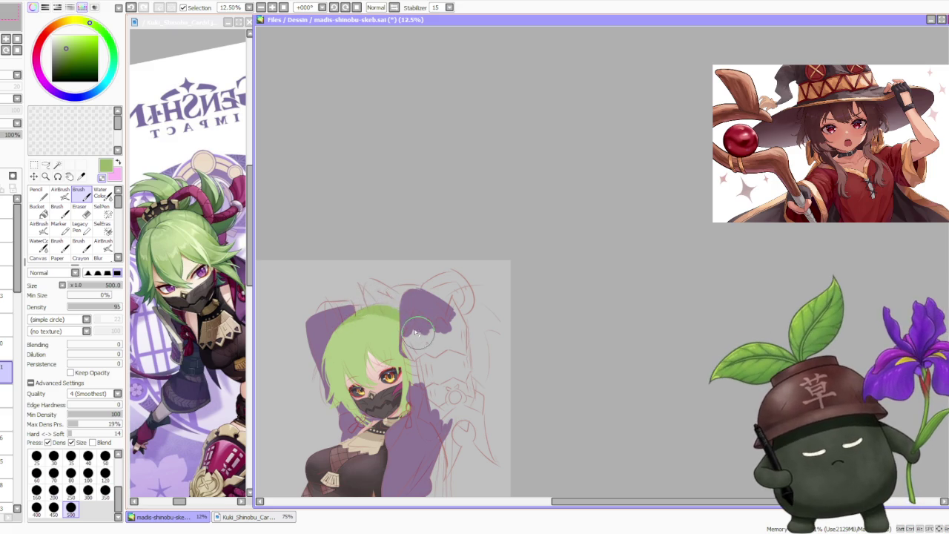
pyautogui.scroll(-2, 387, 300)
pyautogui.scroll(1, 356, 275)
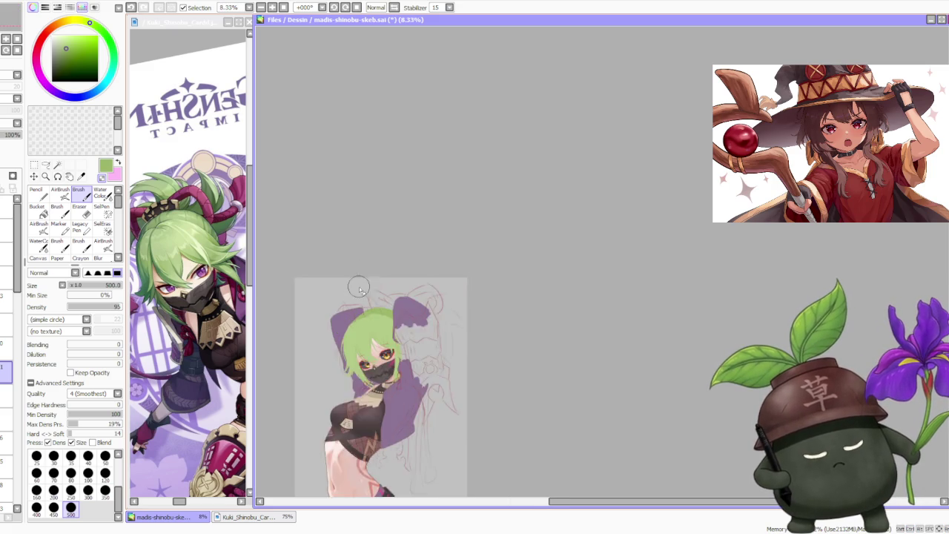
pyautogui.scroll(1, 361, 292)
pyautogui.scroll(1, 364, 318)
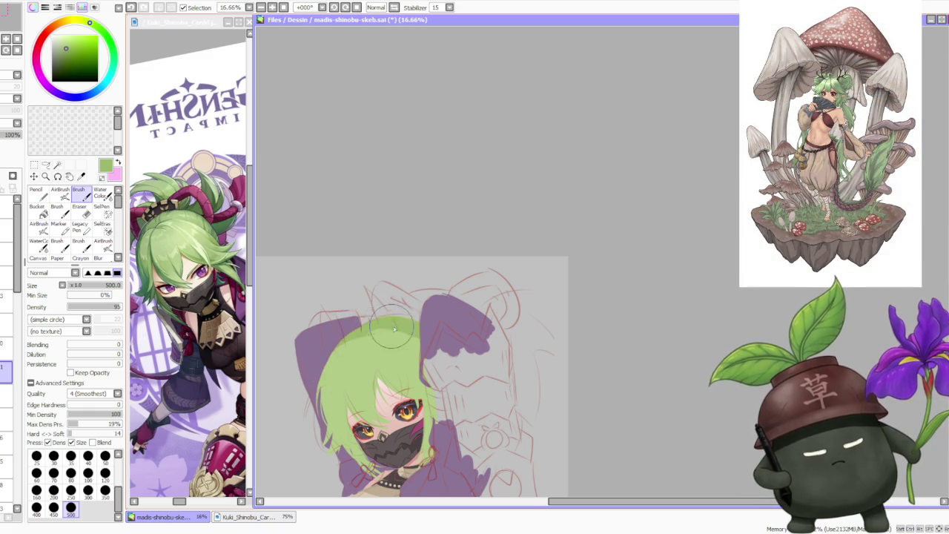
pyautogui.scroll(-4, 370, 311)
pyautogui.scroll(2, 404, 304)
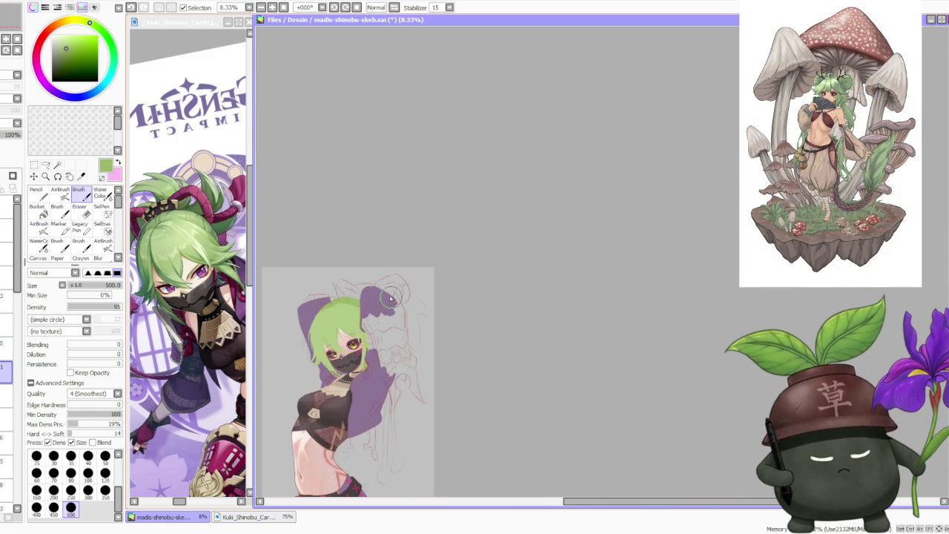
pyautogui.scroll(1, 378, 275)
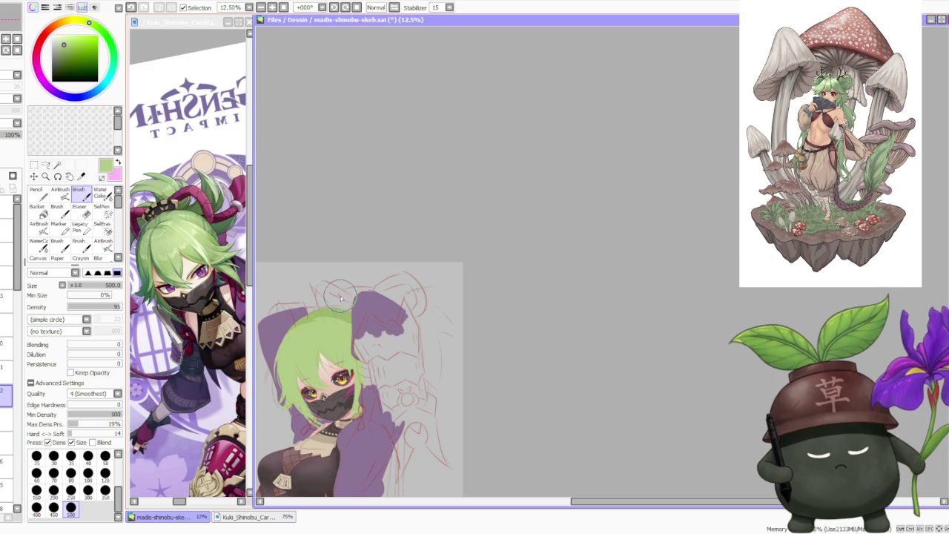
pyautogui.scroll(-1, 349, 255)
pyautogui.scroll(1, 339, 264)
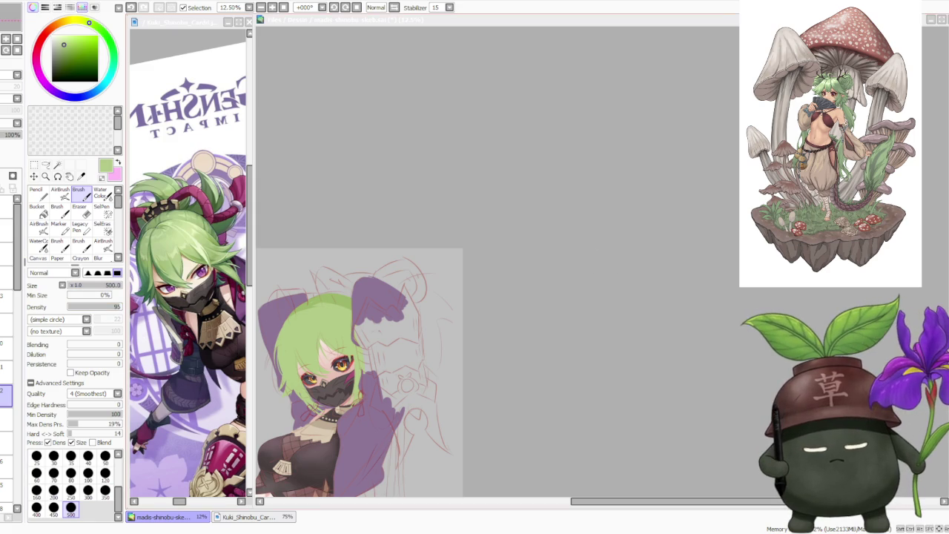
pyautogui.scroll(-2, 199, 240)
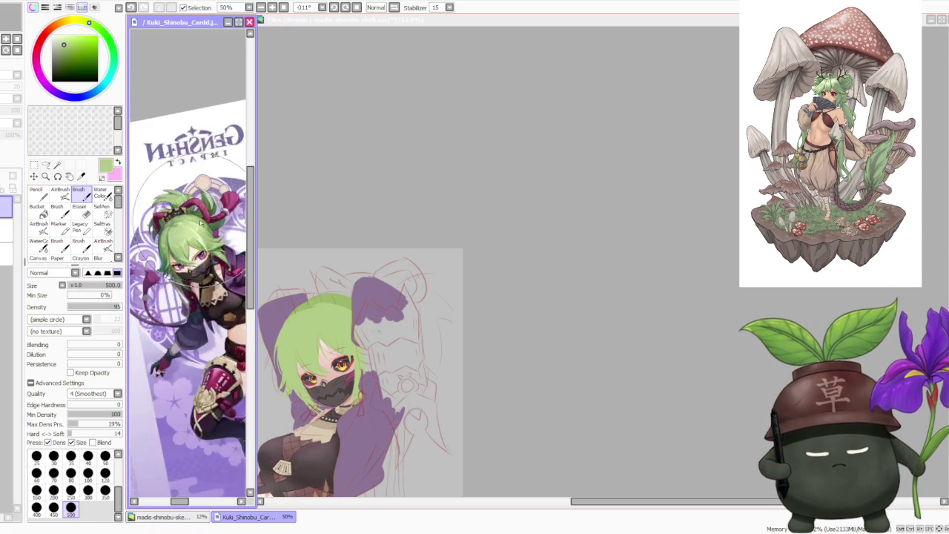
# Step: Mirror the reference card horizontally, then pick a slightly darker green from the drawing's hair
pyautogui.scroll(-1, 199, 239)
pyautogui.click(392, 8)
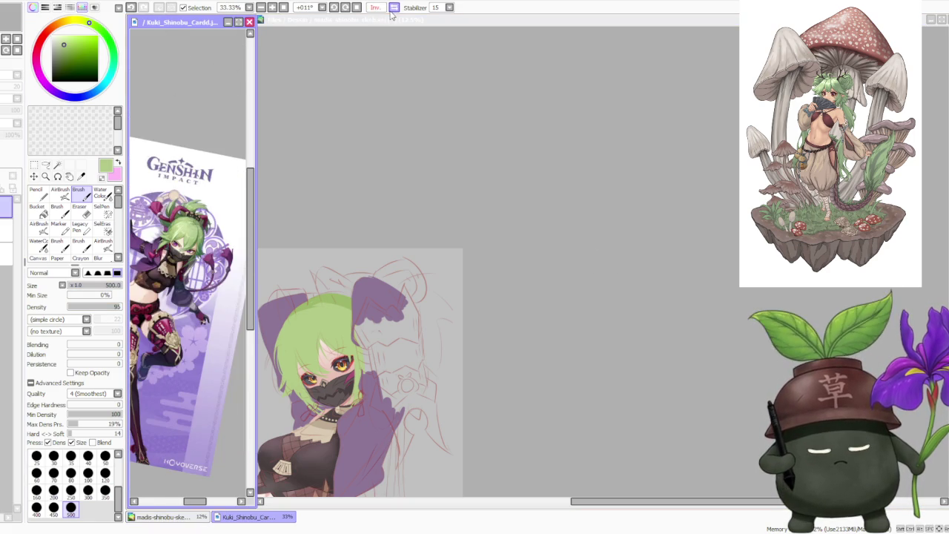
pyautogui.scroll(1, 179, 227)
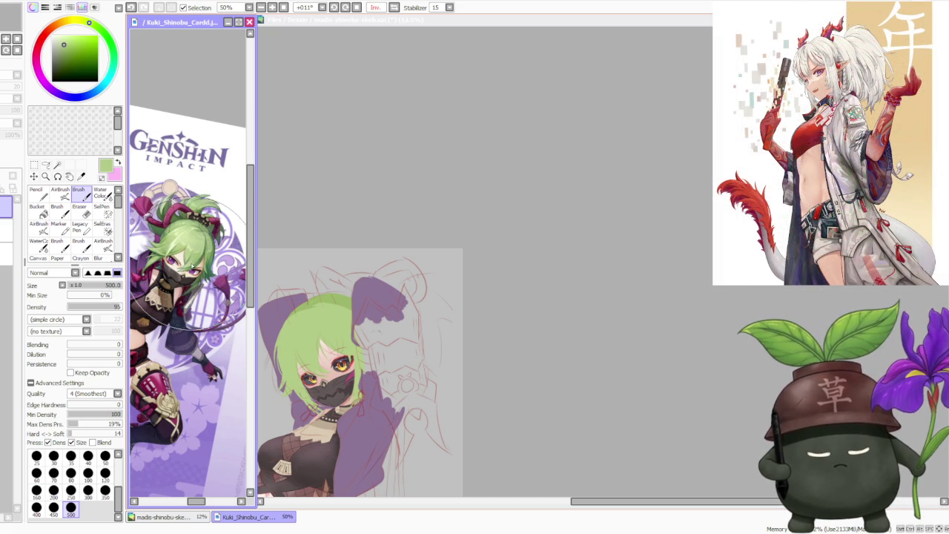
pyautogui.scroll(-1, 186, 252)
pyautogui.scroll(1, 185, 252)
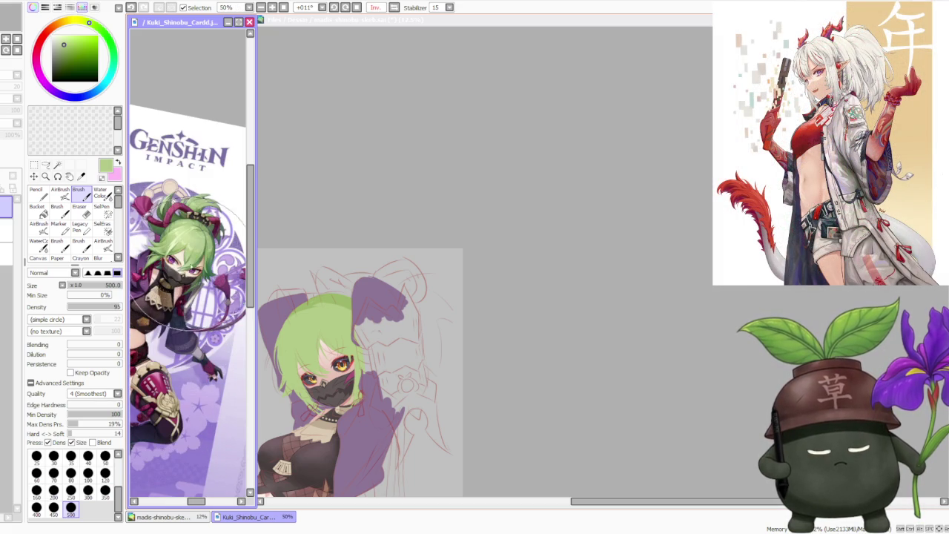
pyautogui.click(475, 178)
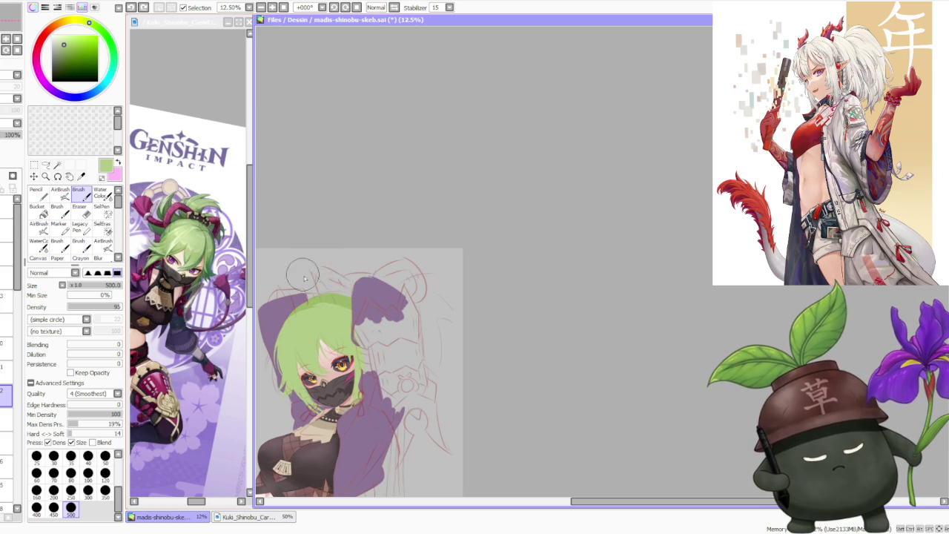
pyautogui.keyDown('alt'); pyautogui.click(338, 300); pyautogui.keyUp('alt')
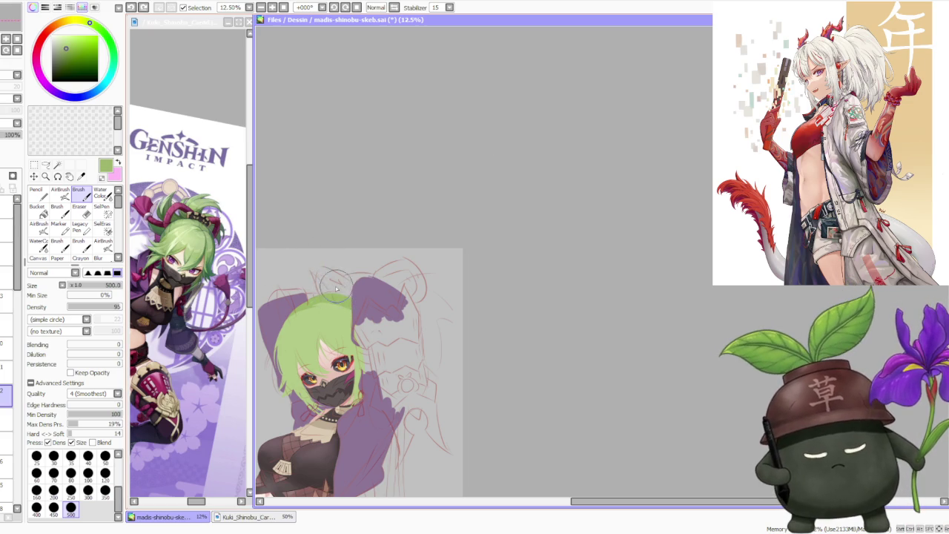
# Step: Paint curved green strands arcing over the top of the head, redrawing one of them
pyautogui.moveTo(314, 288)
pyautogui.mouseDown()
pyautogui.moveTo(321, 269)
pyautogui.moveTo(318, 275)
pyautogui.mouseUp()
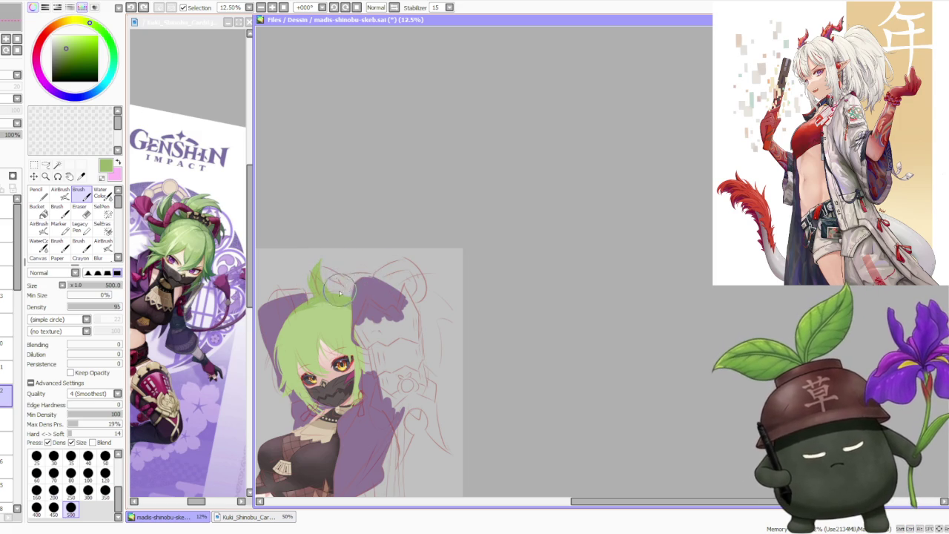
pyautogui.moveTo(330, 269); pyautogui.dragTo(387, 262)
pyautogui.hotkey('ctrl', 'z')
pyautogui.moveTo(342, 299); pyautogui.dragTo(406, 287)
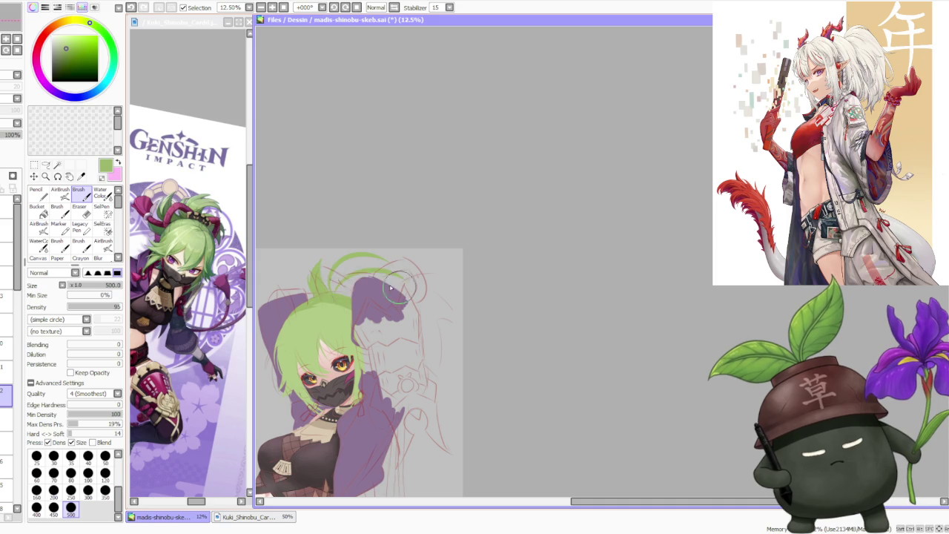
pyautogui.moveTo(335, 286); pyautogui.dragTo(364, 264)
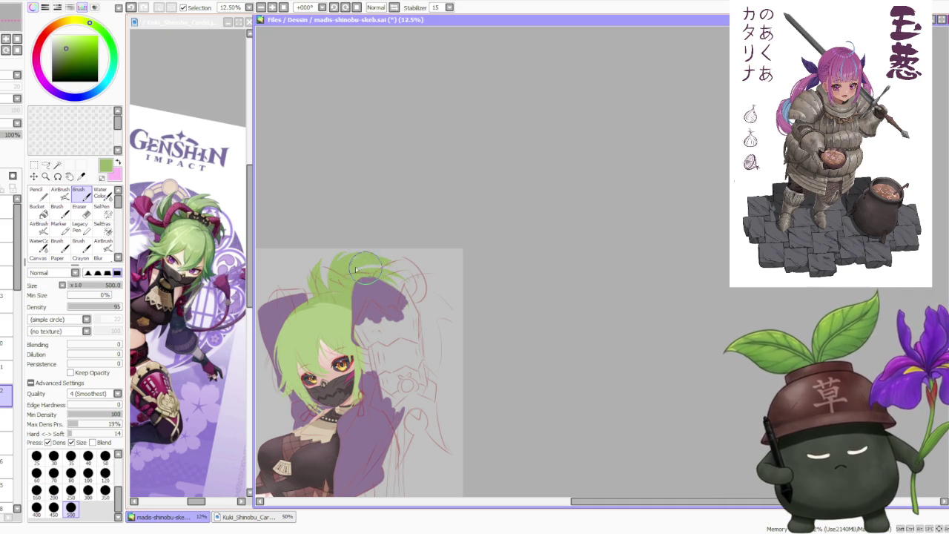
# Step: Replace a light green strand with green spikes over the upper purple area and reshape them
pyautogui.scroll(-1, 376, 253)
pyautogui.scroll(1, 402, 272)
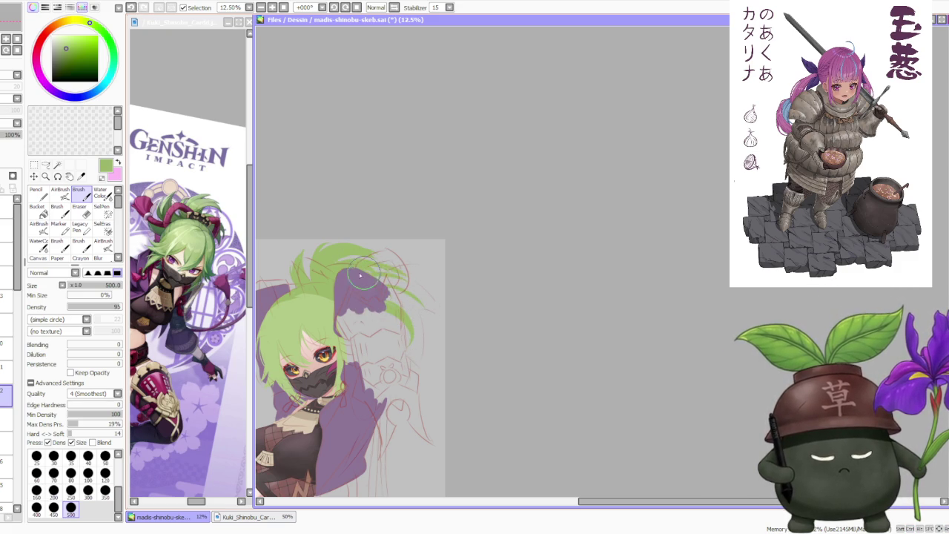
pyautogui.scroll(-3, 372, 228)
pyautogui.scroll(1, 365, 234)
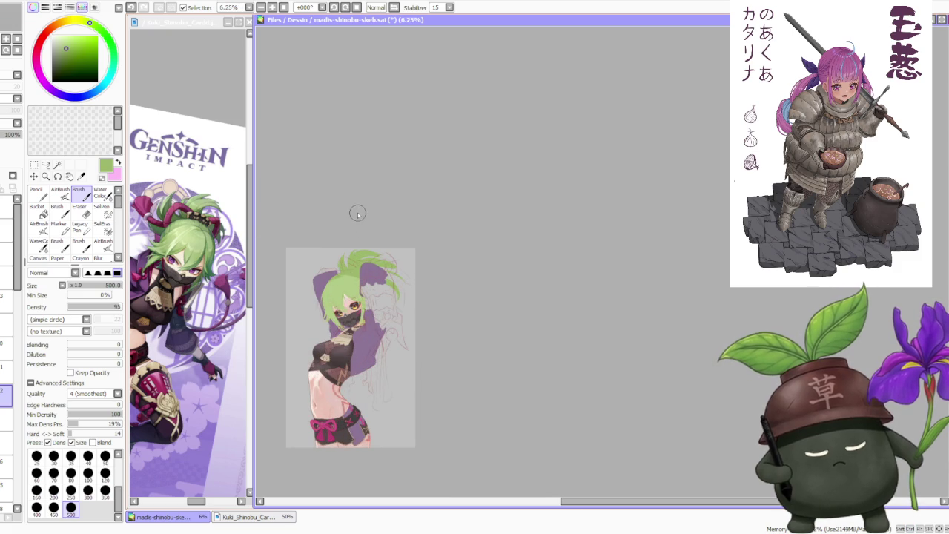
pyautogui.scroll(1, 392, 265)
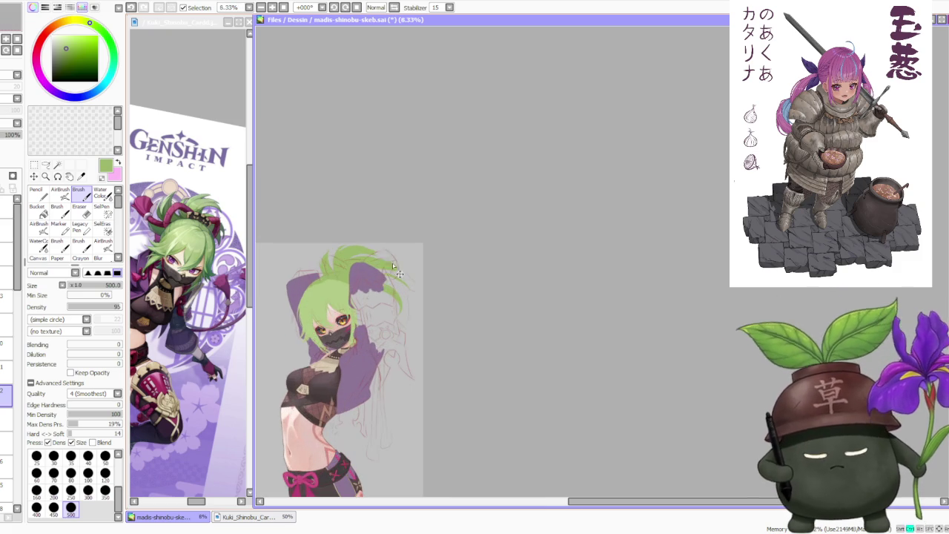
pyautogui.scroll(1, 389, 260)
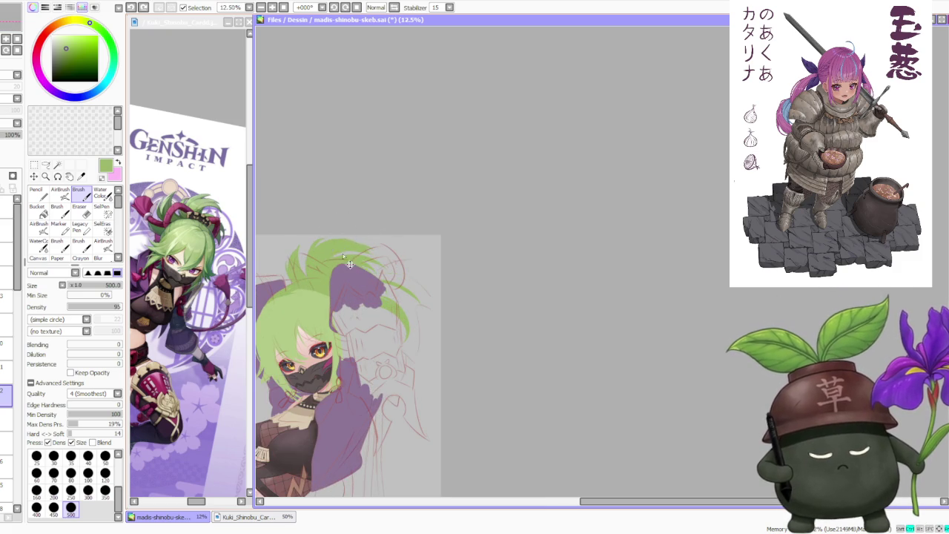
pyautogui.scroll(-2, 378, 282)
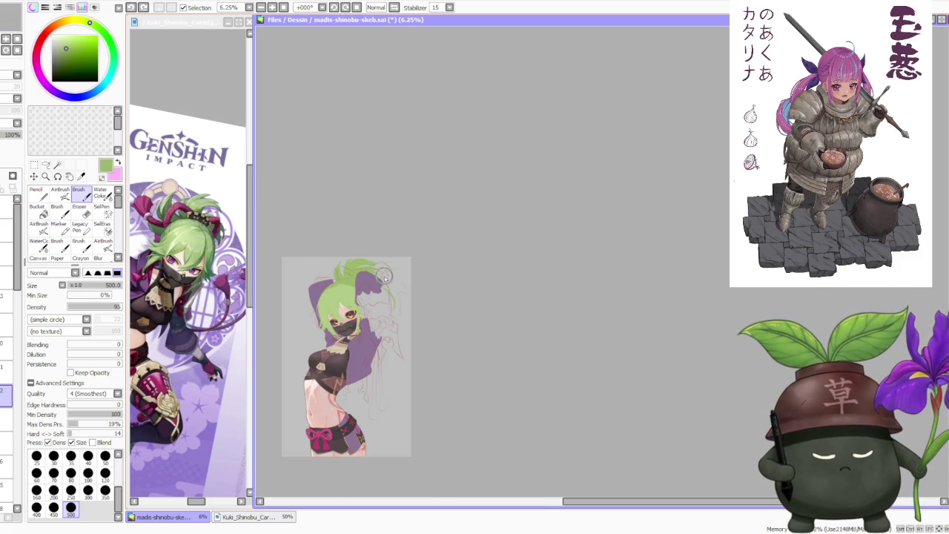
pyautogui.scroll(1, 387, 283)
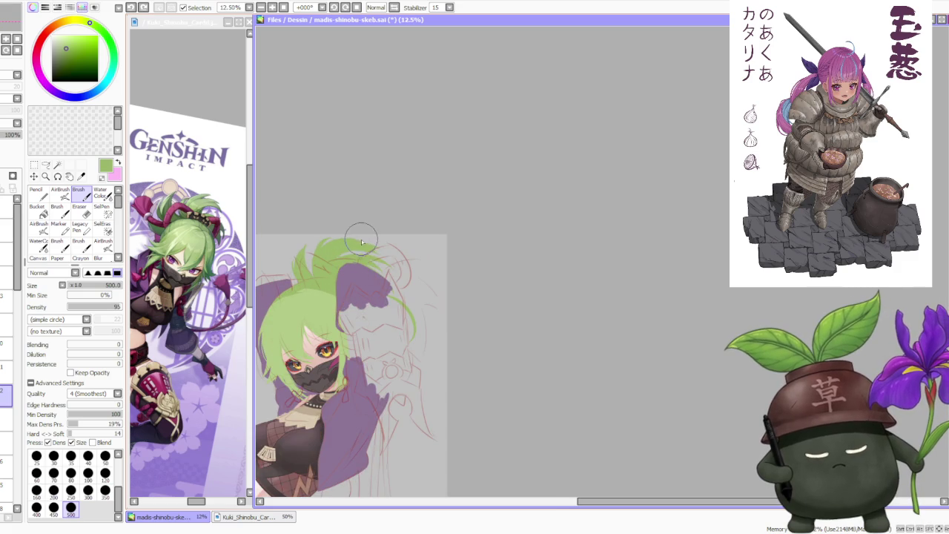
pyautogui.scroll(-1, 363, 246)
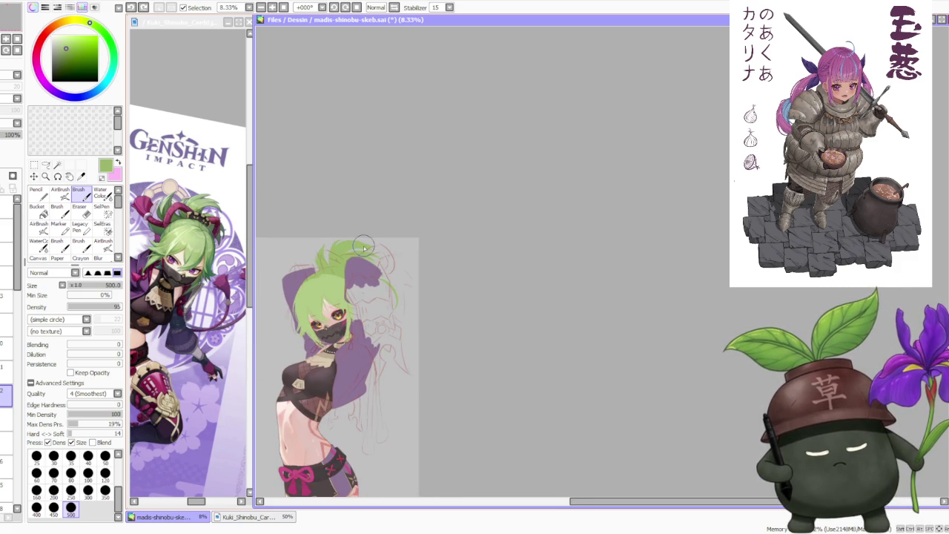
pyautogui.scroll(2, 359, 248)
pyautogui.hotkey('ctrl', 'z')
pyautogui.moveTo(358, 247)
pyautogui.mouseDown()
pyautogui.moveTo(325, 260)
pyautogui.moveTo(382, 265)
pyautogui.moveTo(417, 287)
pyautogui.mouseUp()
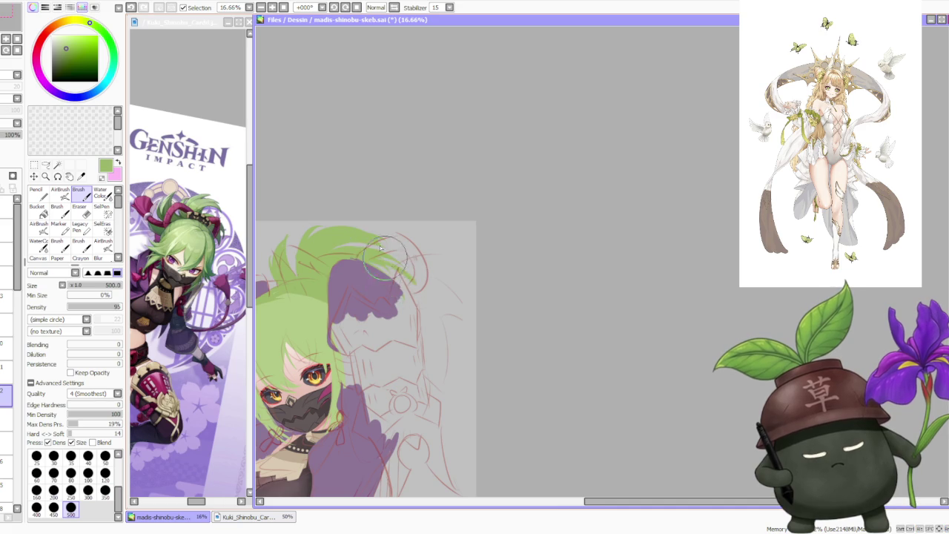
pyautogui.scroll(-1, 413, 286)
pyautogui.scroll(1, 358, 284)
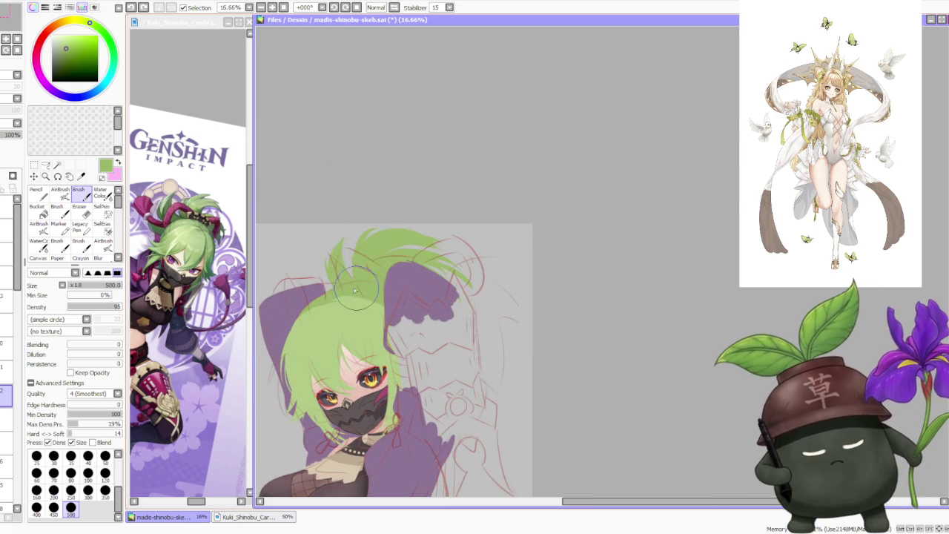
pyautogui.moveTo(378, 276)
pyautogui.mouseDown()
pyautogui.moveTo(326, 273)
pyautogui.moveTo(328, 285)
pyautogui.mouseUp()
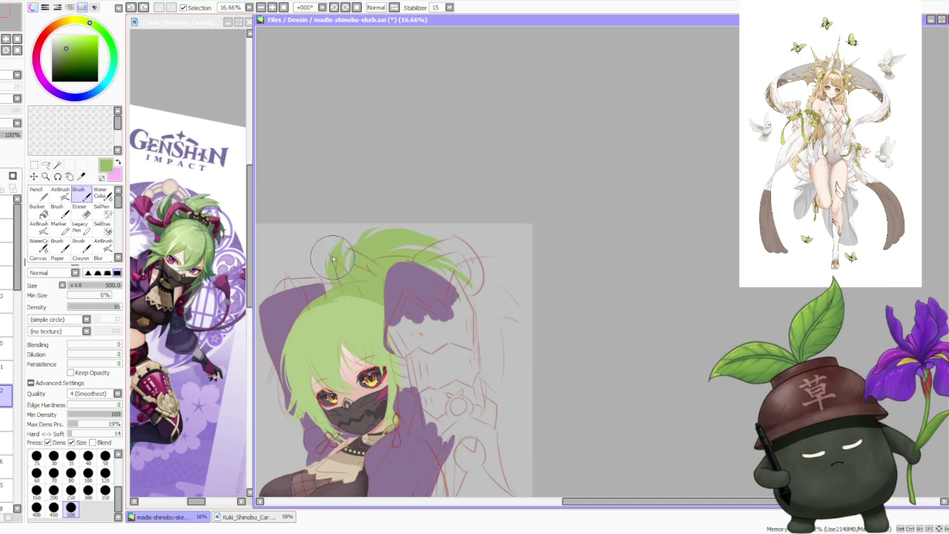
# Step: Paint purple back over part of the upper hair
pyautogui.scroll(-1, 326, 230)
pyautogui.scroll(-2, 391, 218)
pyautogui.scroll(1, 392, 218)
pyautogui.scroll(2, 382, 204)
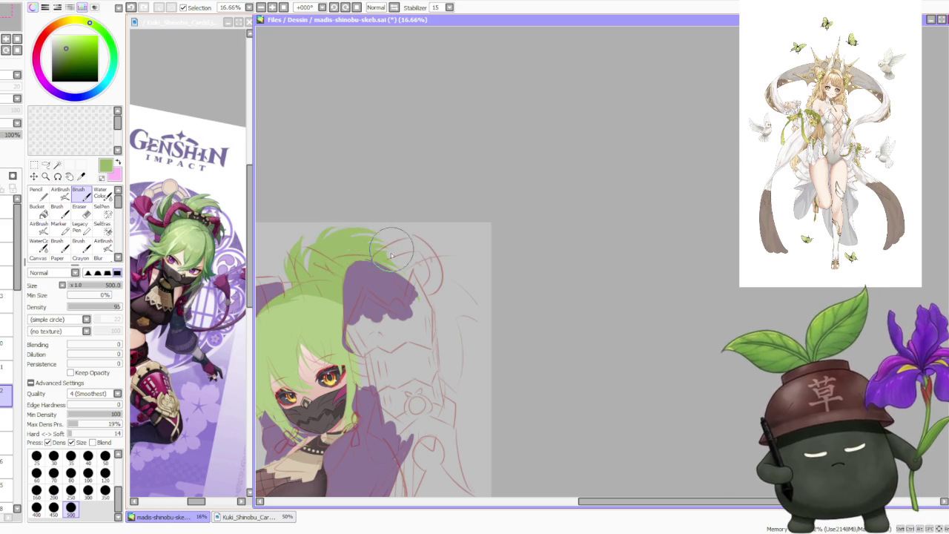
pyautogui.moveTo(352, 259); pyautogui.dragTo(407, 280)
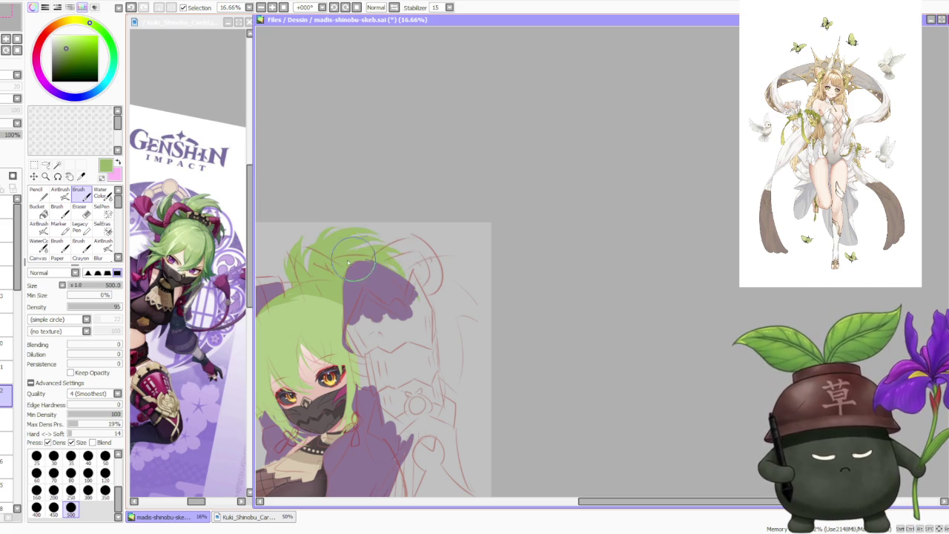
pyautogui.scroll(-1, 393, 252)
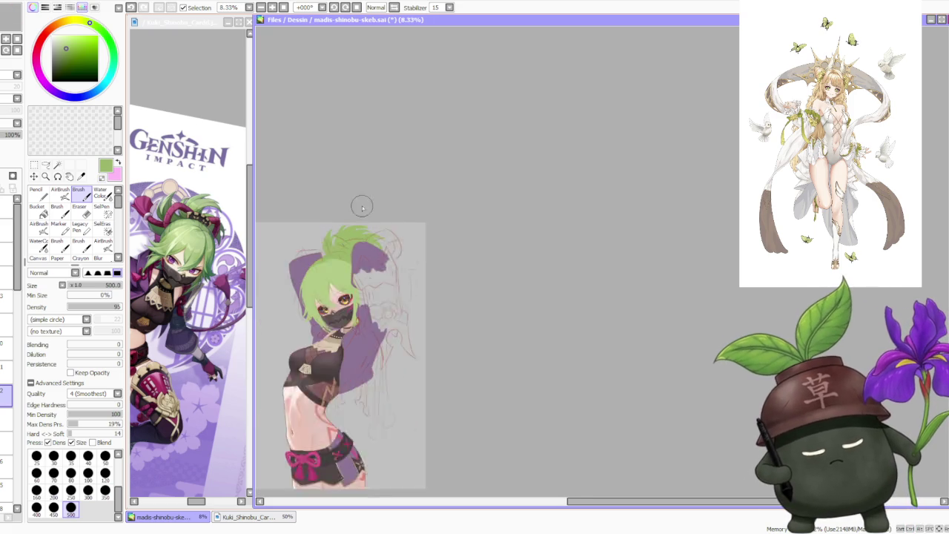
pyautogui.scroll(-2, 360, 203)
pyautogui.scroll(1, 362, 226)
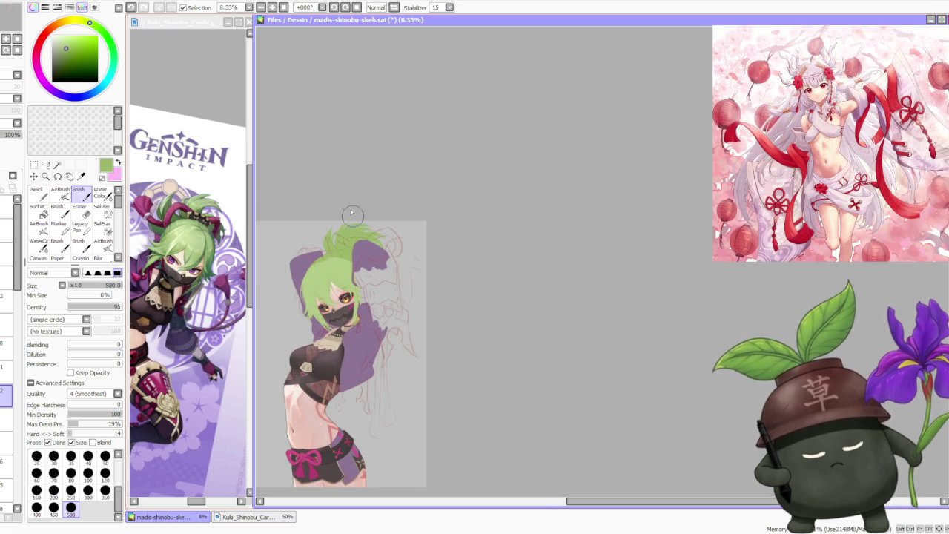
pyautogui.scroll(1, 361, 217)
pyautogui.hotkey('ctrl', 't')
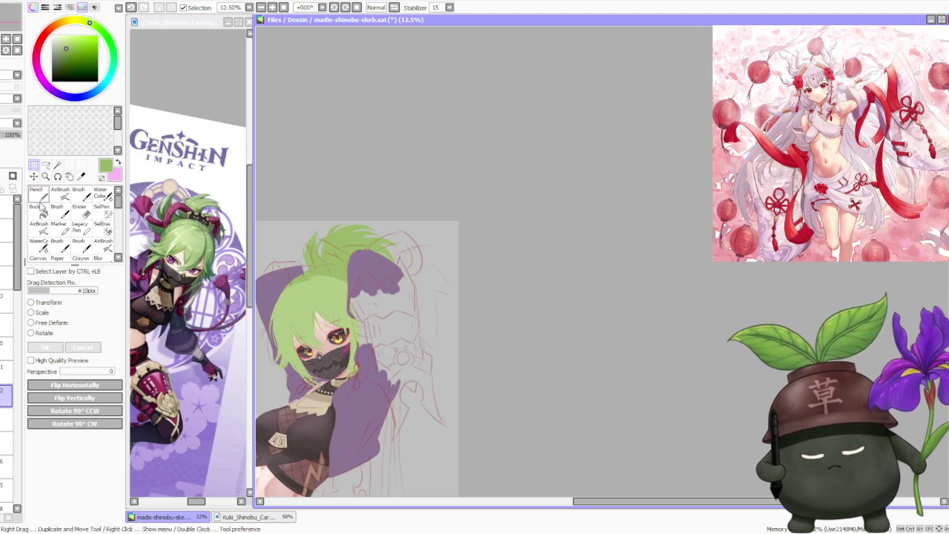
# Step: Free-deform the green crown by adjusting its corners upward, then apply the deformation
pyautogui.moveTo(368, 241); pyautogui.dragTo(370, 247)
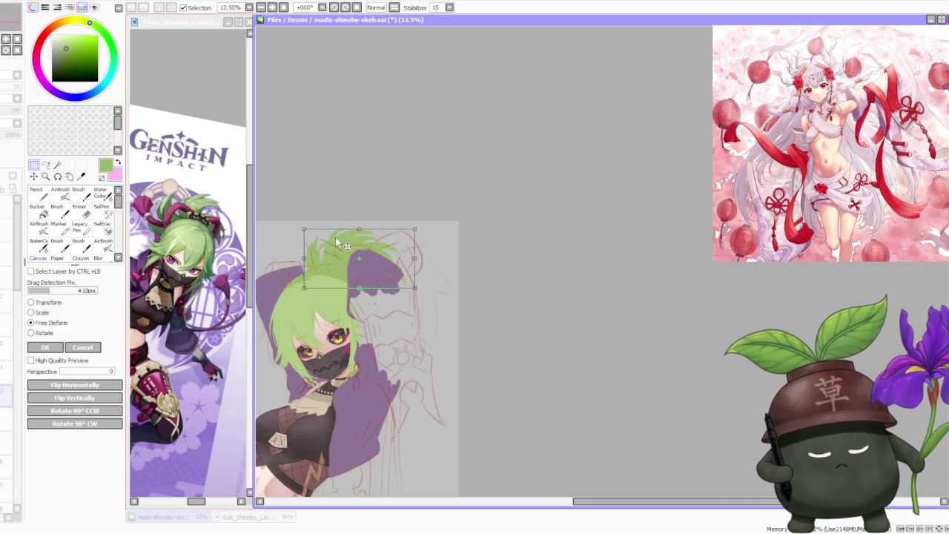
pyautogui.moveTo(308, 230); pyautogui.dragTo(302, 231)
pyautogui.moveTo(409, 230); pyautogui.dragTo(410, 225)
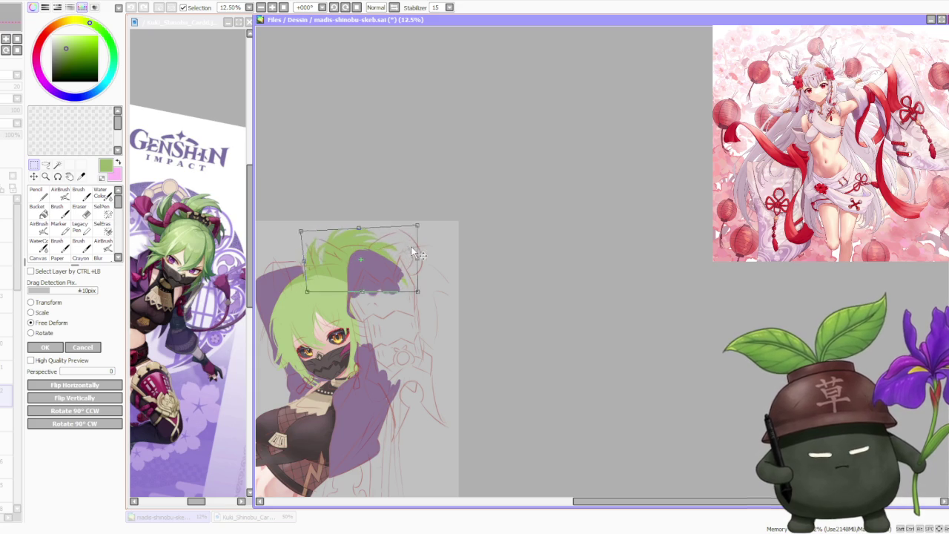
pyautogui.moveTo(295, 230); pyautogui.dragTo(291, 228)
pyautogui.moveTo(411, 226); pyautogui.dragTo(409, 228)
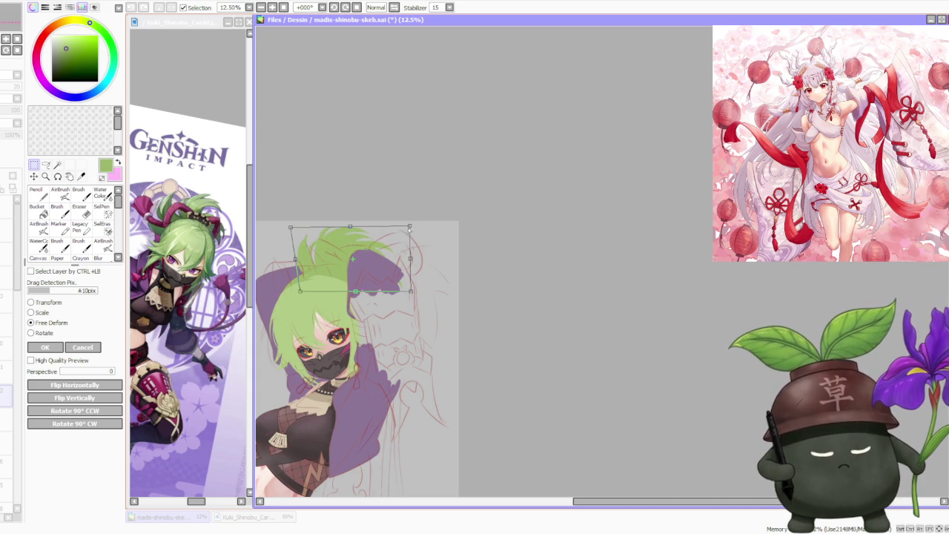
pyautogui.moveTo(410, 290); pyautogui.dragTo(408, 285)
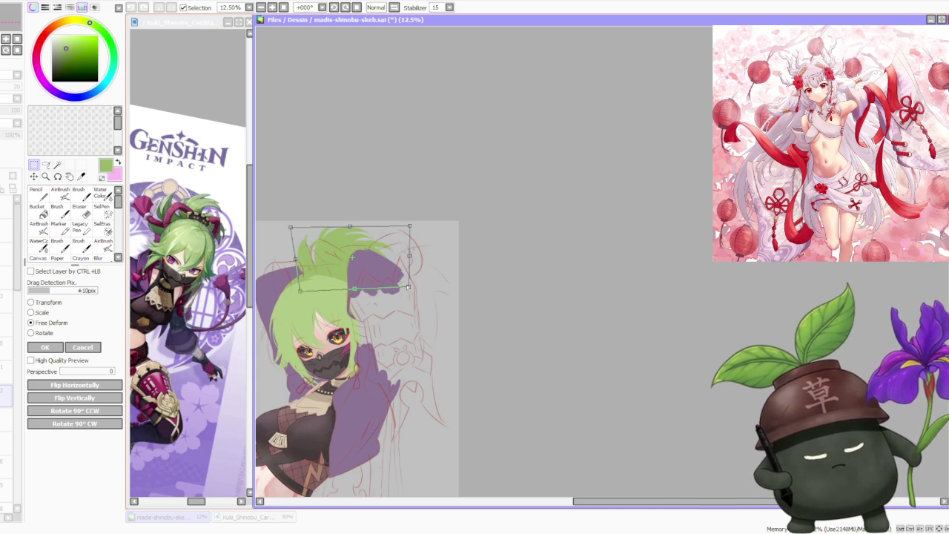
pyautogui.moveTo(383, 250); pyautogui.dragTo(332, 216)
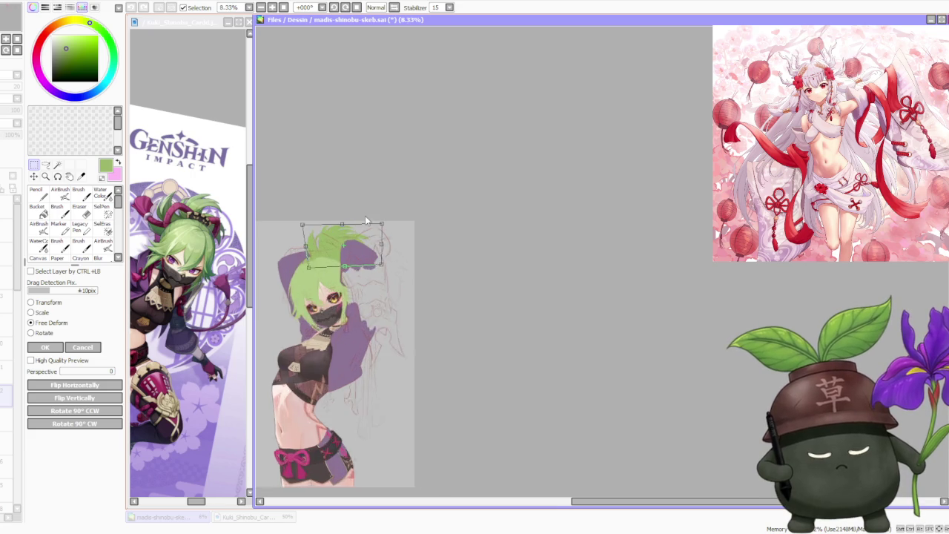
pyautogui.scroll(-1, 304, 215)
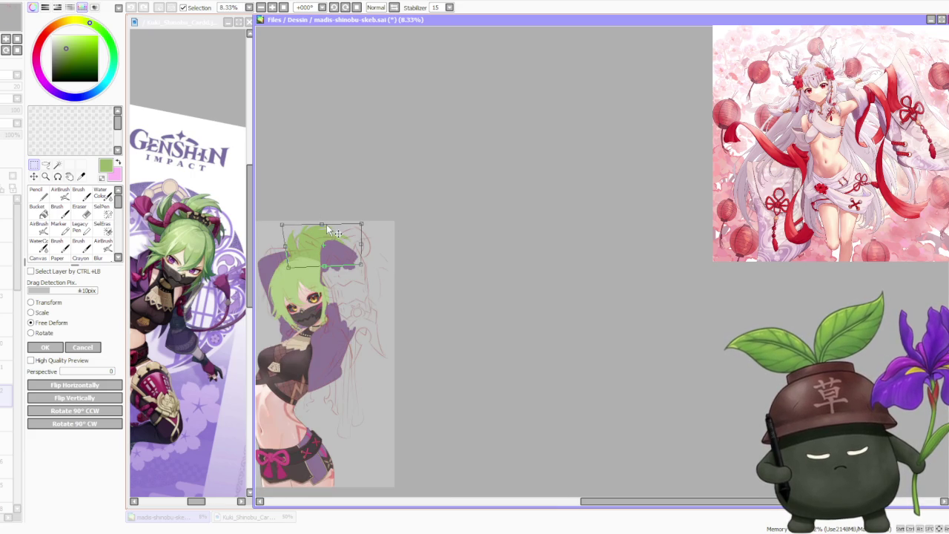
pyautogui.scroll(1, 333, 227)
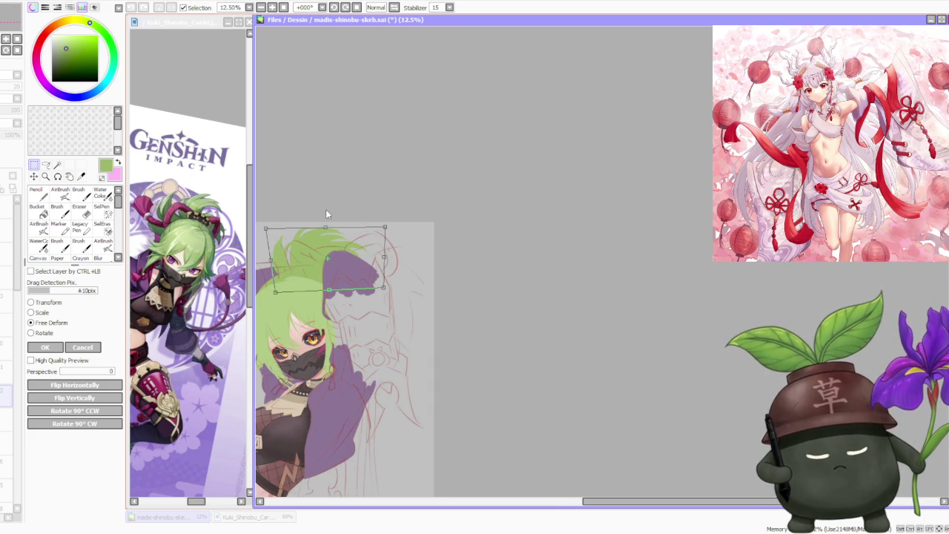
pyautogui.click(55, 348)
pyautogui.scroll(-3, 394, 154)
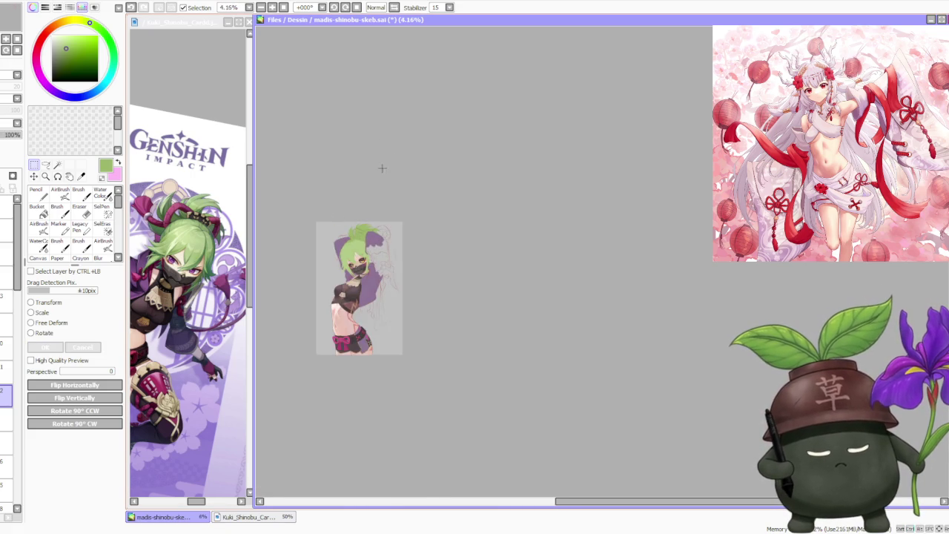
# Step: Bring the upper drawing into view and switch to the Eraser at size 500
pyautogui.scroll(1, 377, 186)
pyautogui.scroll(2, 368, 81)
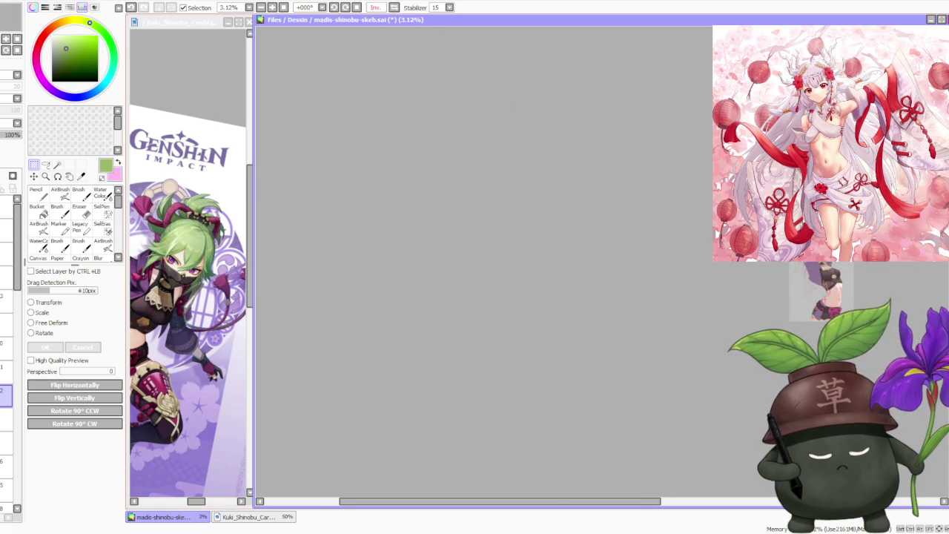
pyautogui.moveTo(472, 501); pyautogui.dragTo(629, 502)
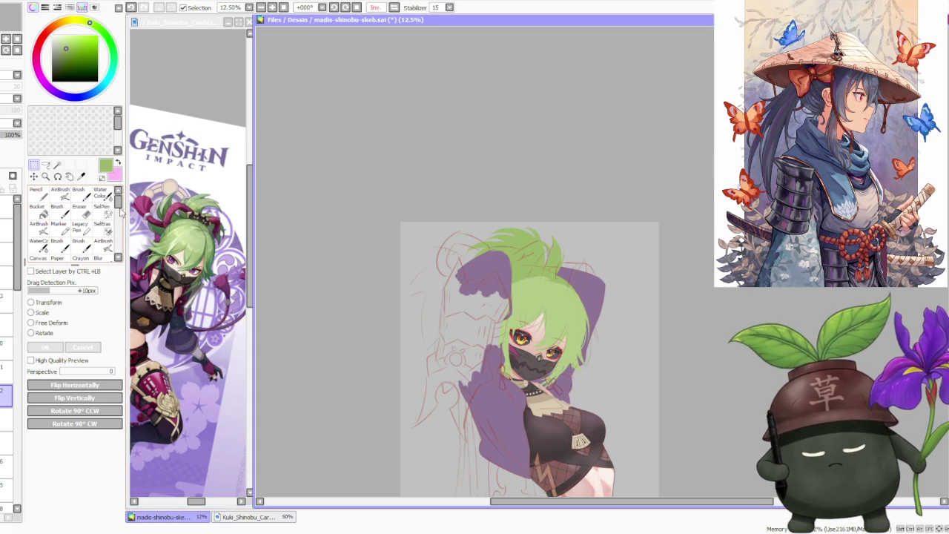
pyautogui.click(80, 210)
pyautogui.click(70, 477)
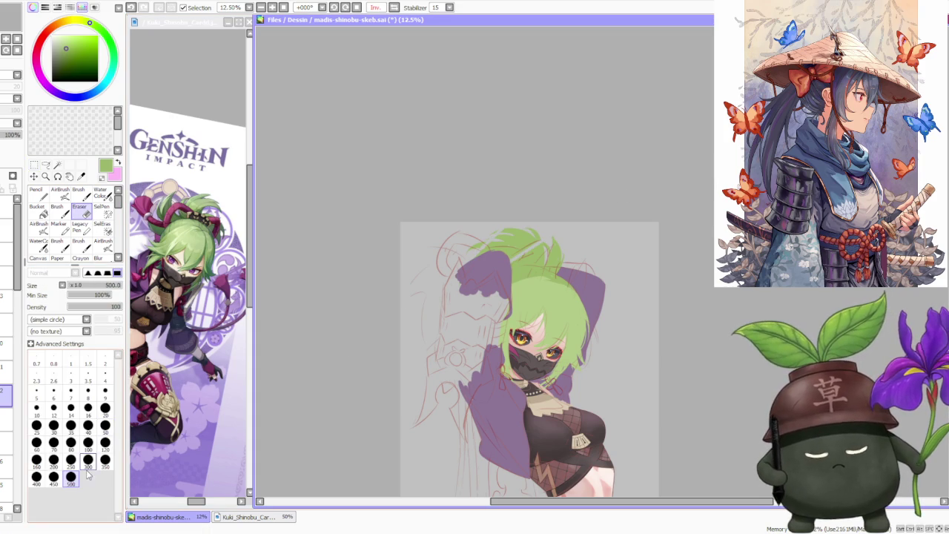
# Step: Erase the old green spikes at the top of the head and return to the brush
pyautogui.moveTo(474, 255); pyautogui.dragTo(571, 249)
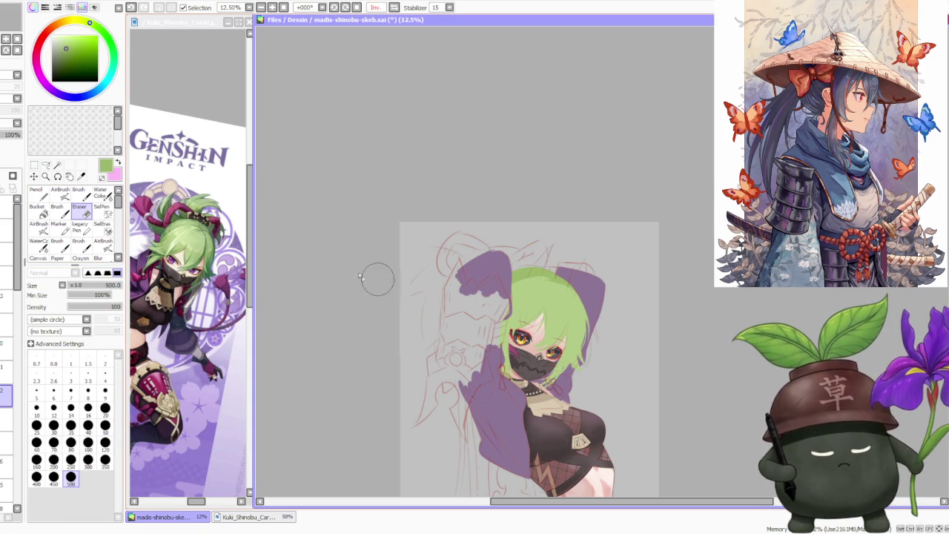
pyautogui.press('b')
pyautogui.scroll(-1, 424, 213)
pyautogui.scroll(1, 552, 234)
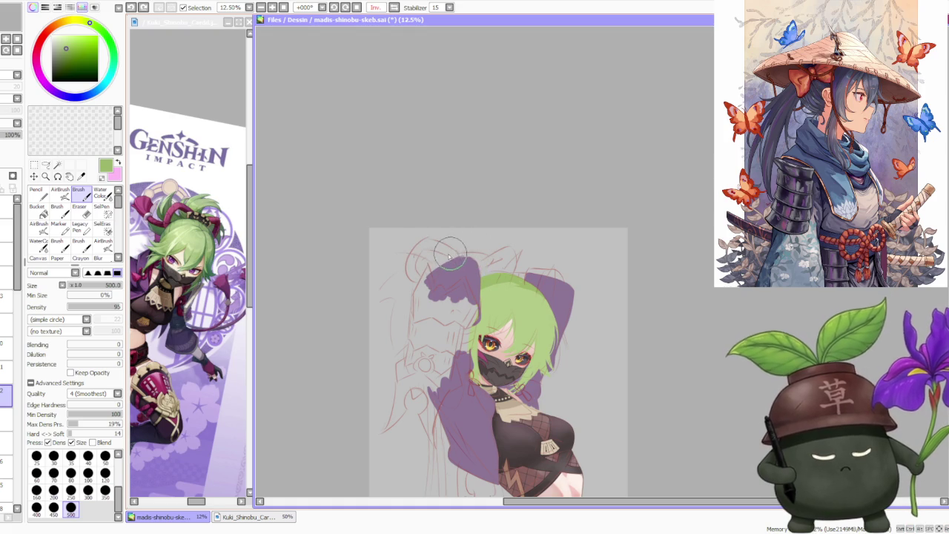
# Step: Paint new thin light-green spiky strands rising across the top of the head
pyautogui.moveTo(459, 249); pyautogui.dragTo(472, 260)
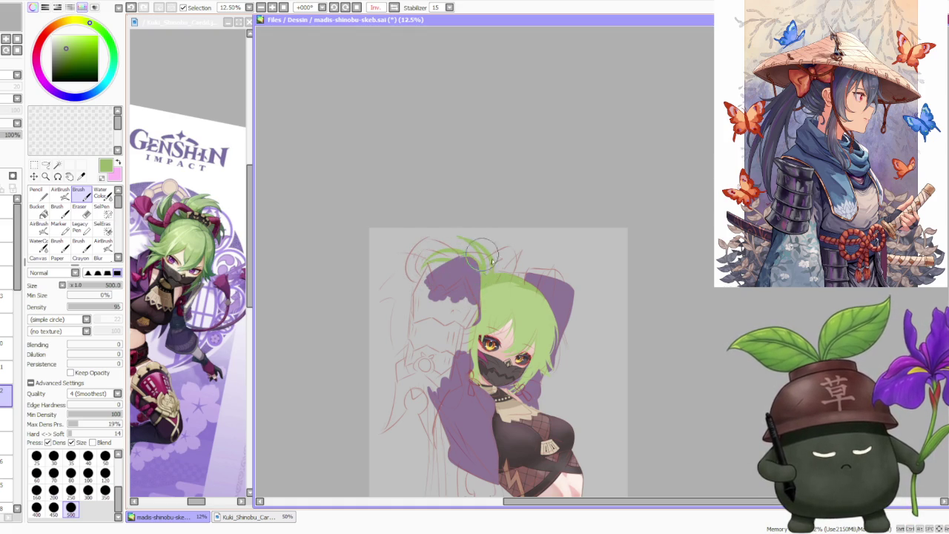
pyautogui.moveTo(486, 258)
pyautogui.mouseDown()
pyautogui.moveTo(528, 272)
pyautogui.moveTo(520, 279)
pyautogui.moveTo(545, 276)
pyautogui.mouseUp()
pyautogui.moveTo(508, 245); pyautogui.dragTo(493, 263)
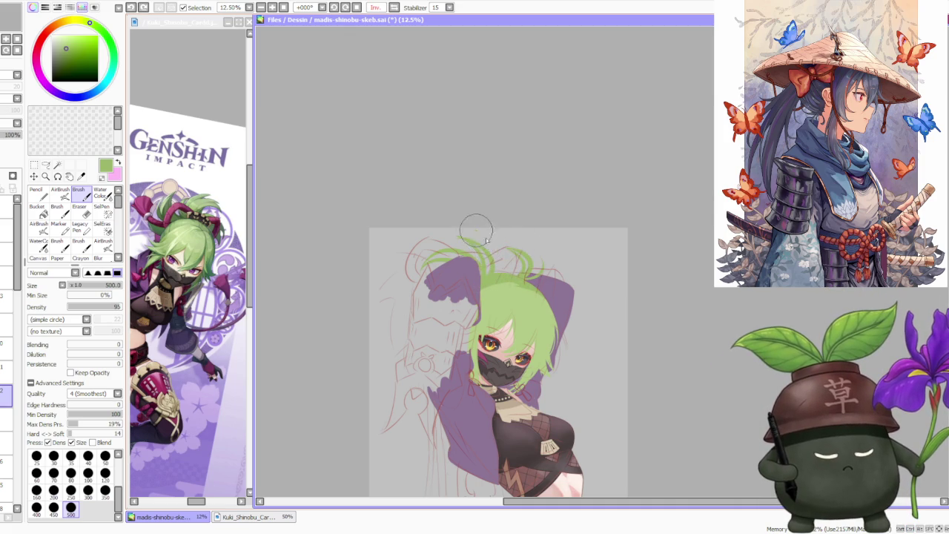
pyautogui.moveTo(478, 266)
pyautogui.mouseDown()
pyautogui.moveTo(490, 241)
pyautogui.moveTo(519, 236)
pyautogui.mouseUp()
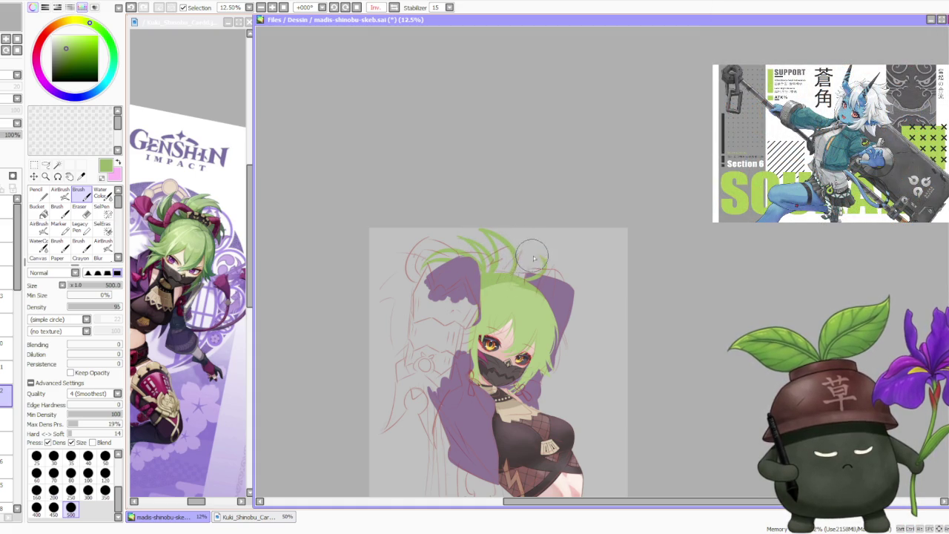
pyautogui.moveTo(532, 258); pyautogui.dragTo(520, 267)
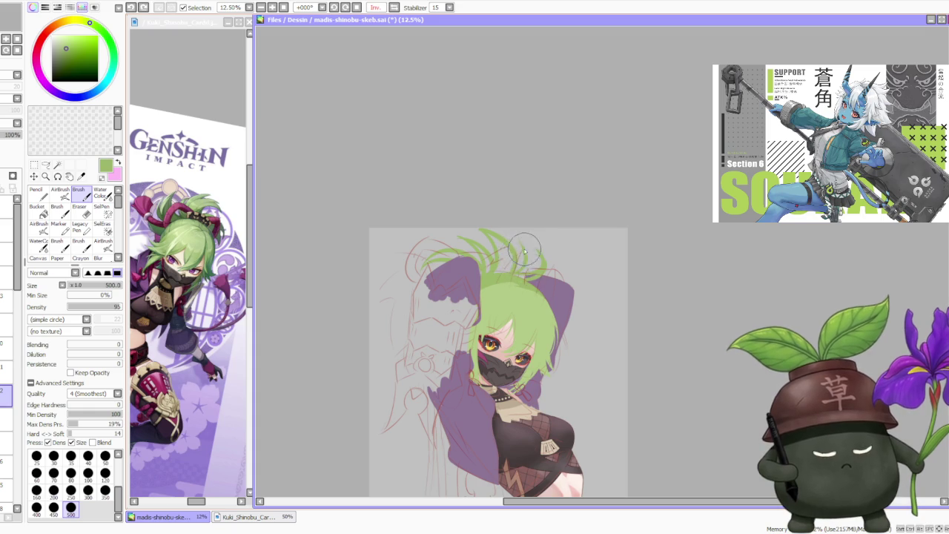
pyautogui.moveTo(504, 255); pyautogui.dragTo(467, 239)
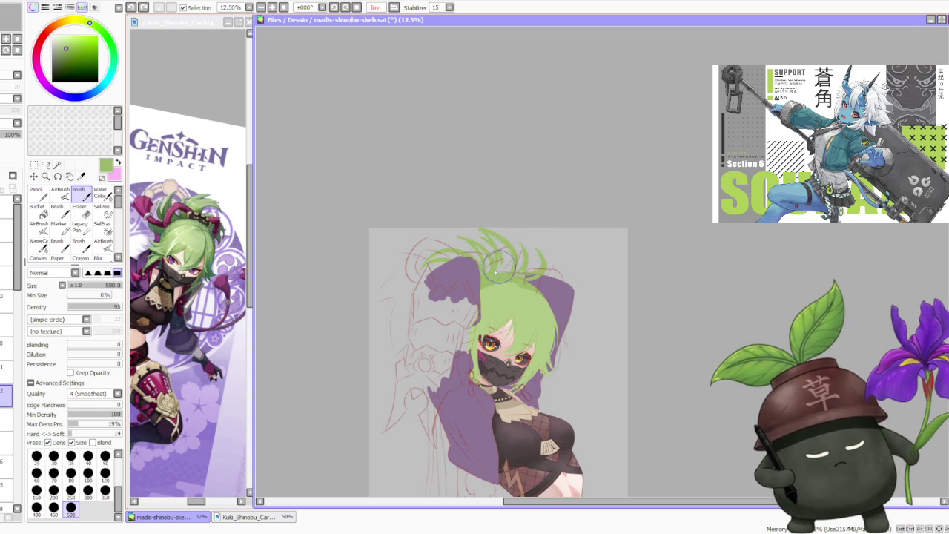